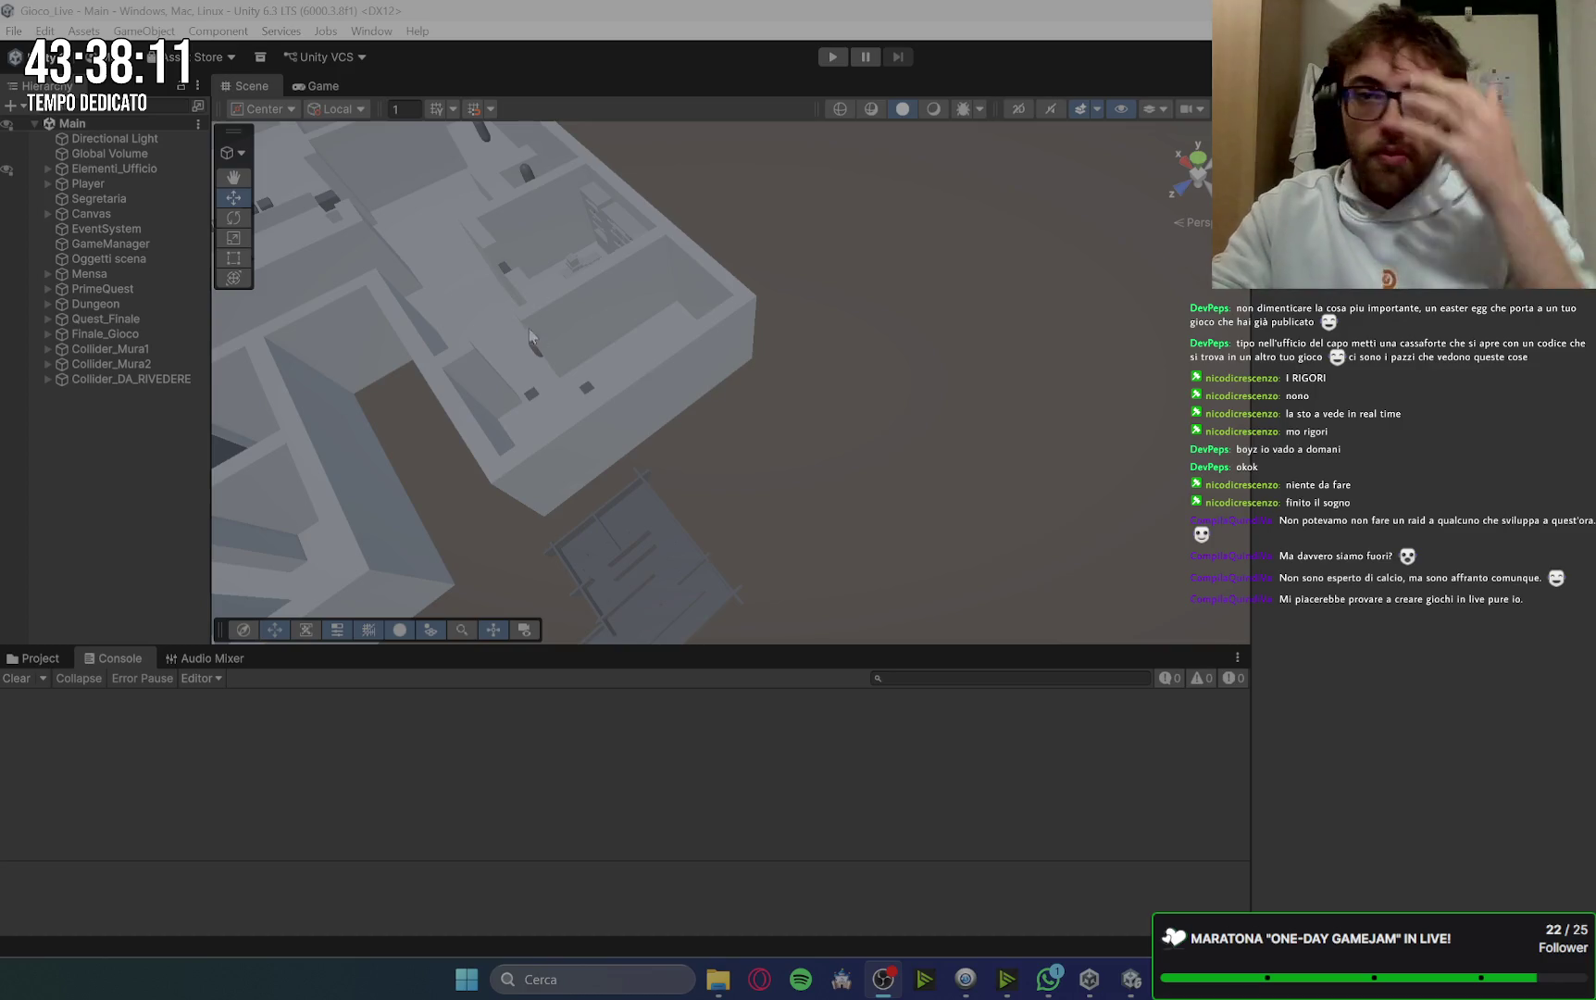
- Zoom, pan and orbit the Scene view over the corridors until the whole office building is framed
{"action": "scroll", "coordinate": [607, 352], "scroll_direction": "up", "scroll_amount": 5}
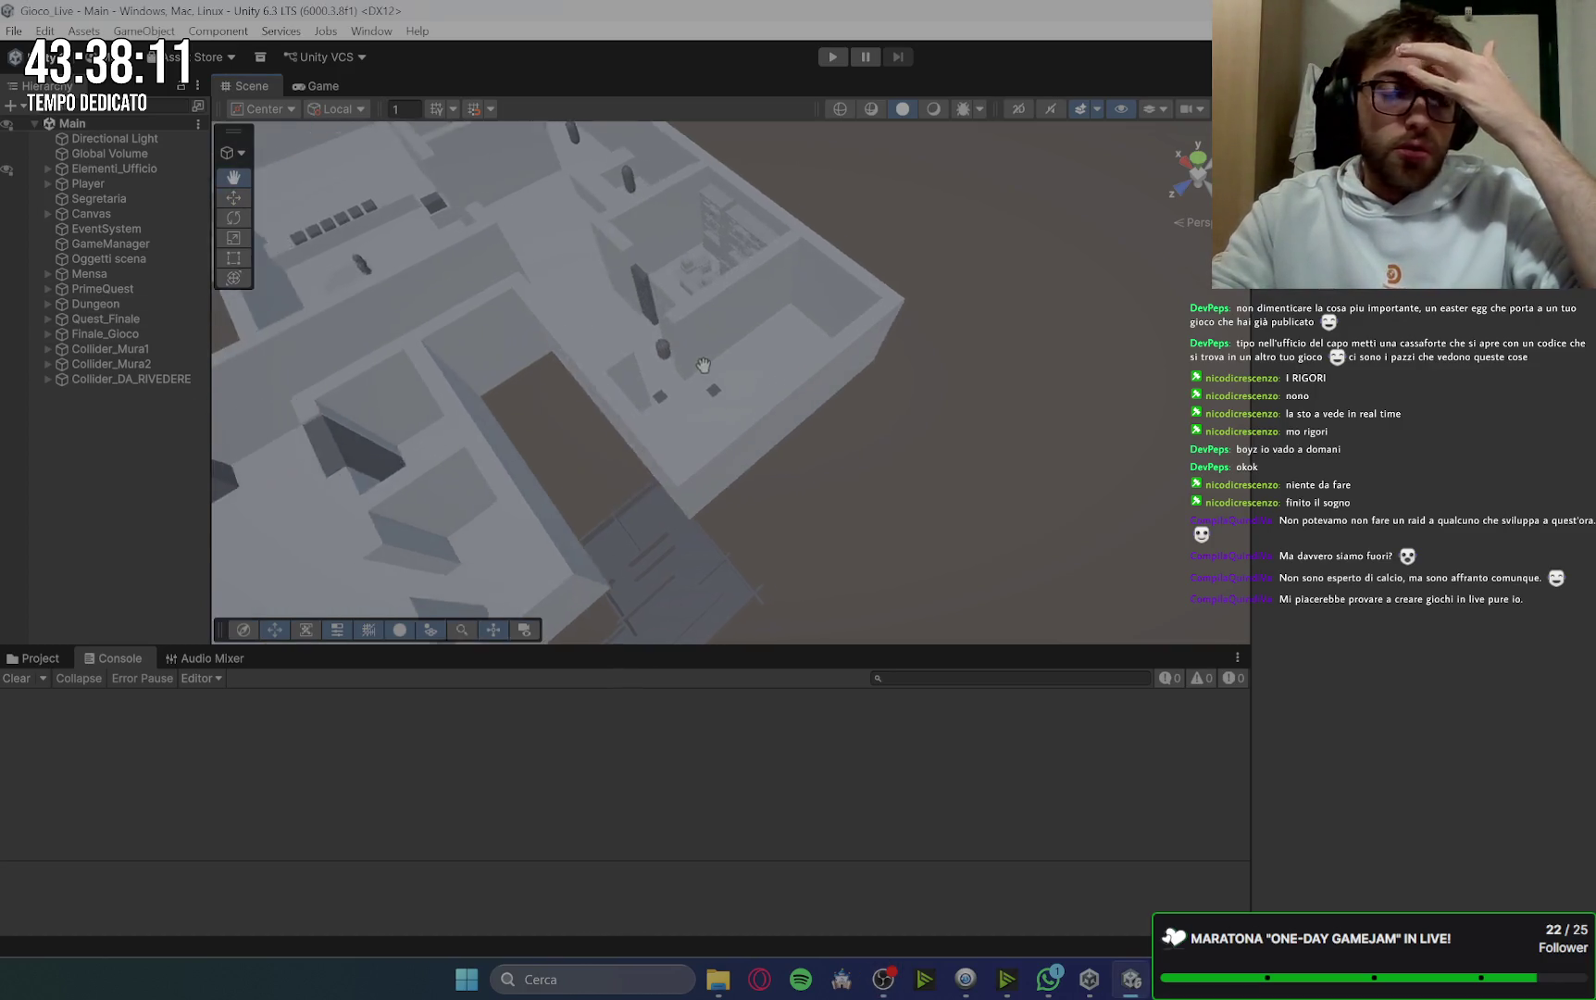
{"action": "left_click_drag", "start_coordinate": [842, 309], "coordinate": [943, 316]}
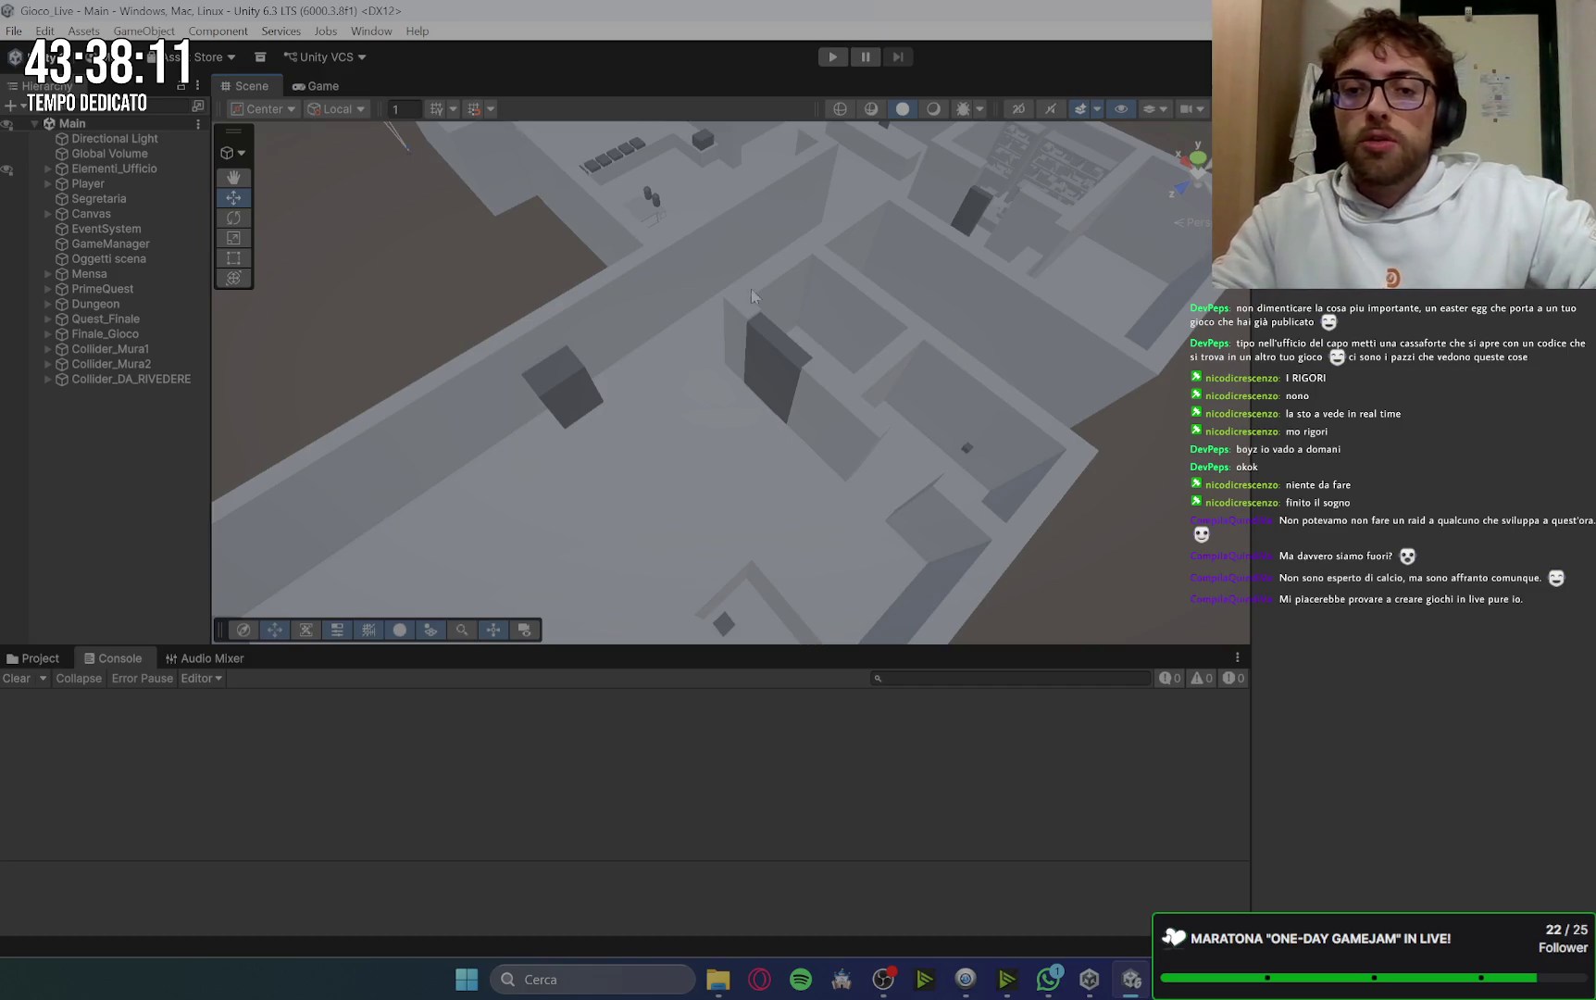
{"action": "scroll", "coordinate": [812, 359], "scroll_direction": "down", "scroll_amount": 5}
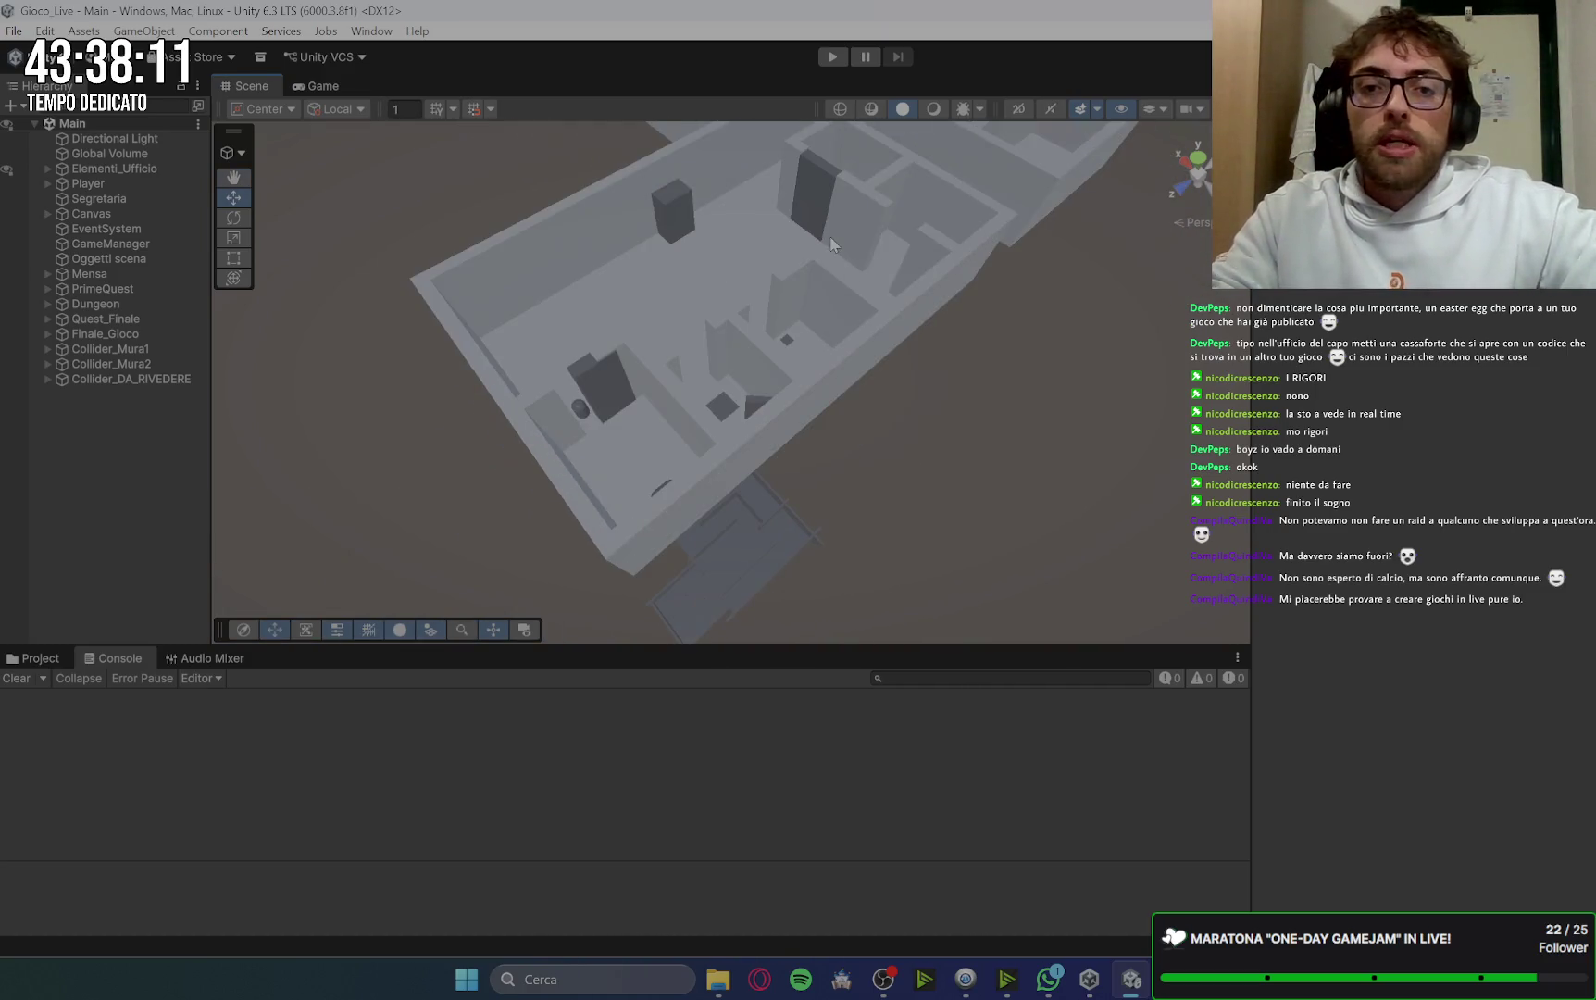
{"action": "mouse_move", "coordinate": [780, 315]}
{"action": "left_mouse_down"}
{"action": "mouse_move", "coordinate": [563, 396]}
{"action": "mouse_move", "coordinate": [963, 393]}
{"action": "mouse_move", "coordinate": [800, 289]}
{"action": "mouse_move", "coordinate": [833, 352]}
{"action": "mouse_move", "coordinate": [925, 389]}
{"action": "mouse_move", "coordinate": [1027, 400]}
{"action": "mouse_move", "coordinate": [819, 443]}
{"action": "left_mouse_up"}
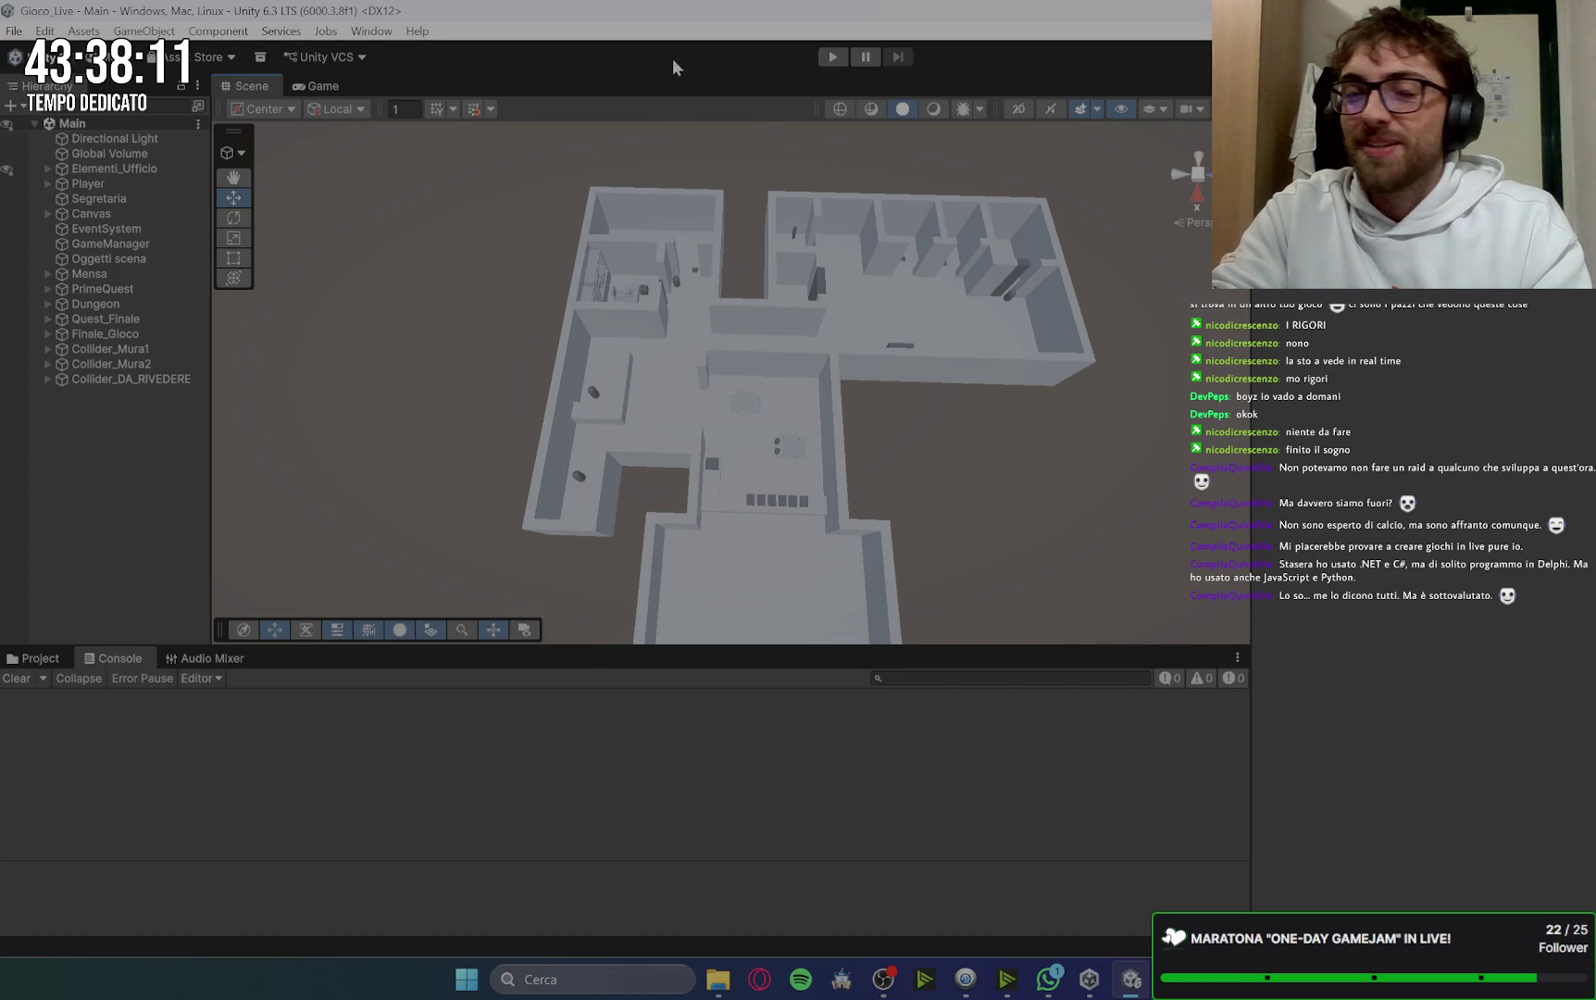
- Enter Play mode and set the Player's Player Movement Speed to 20 in the Inspector
{"action": "left_click", "coordinate": [832, 57]}
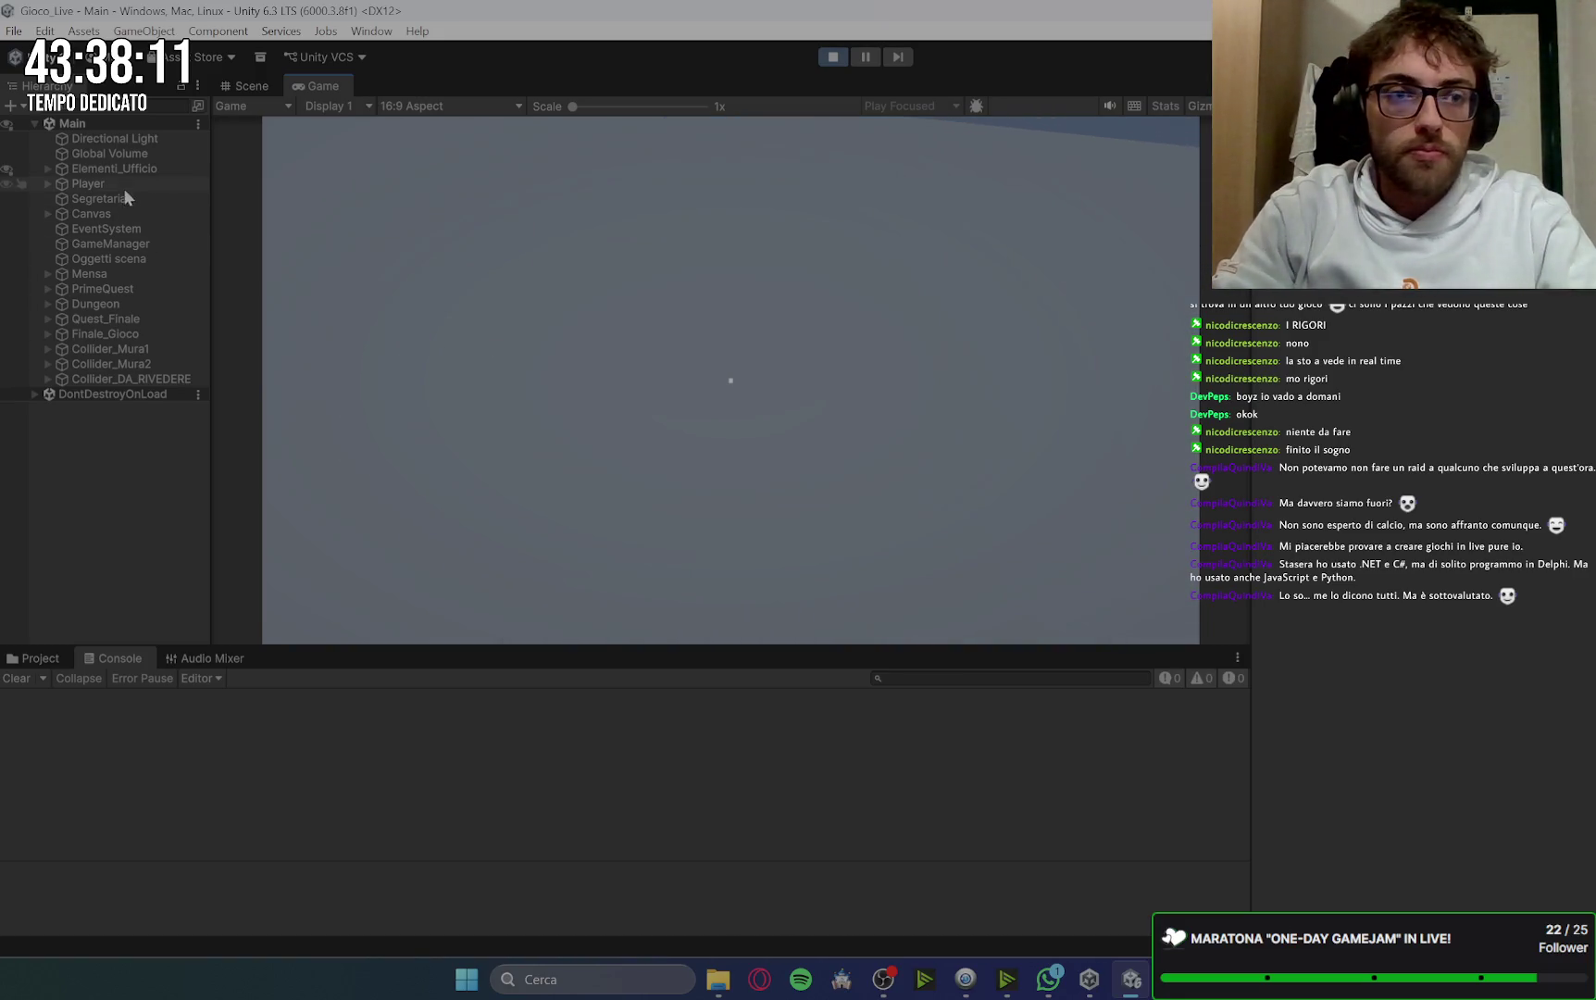
{"action": "left_click", "coordinate": [47, 184]}
{"action": "left_click", "coordinate": [108, 186]}
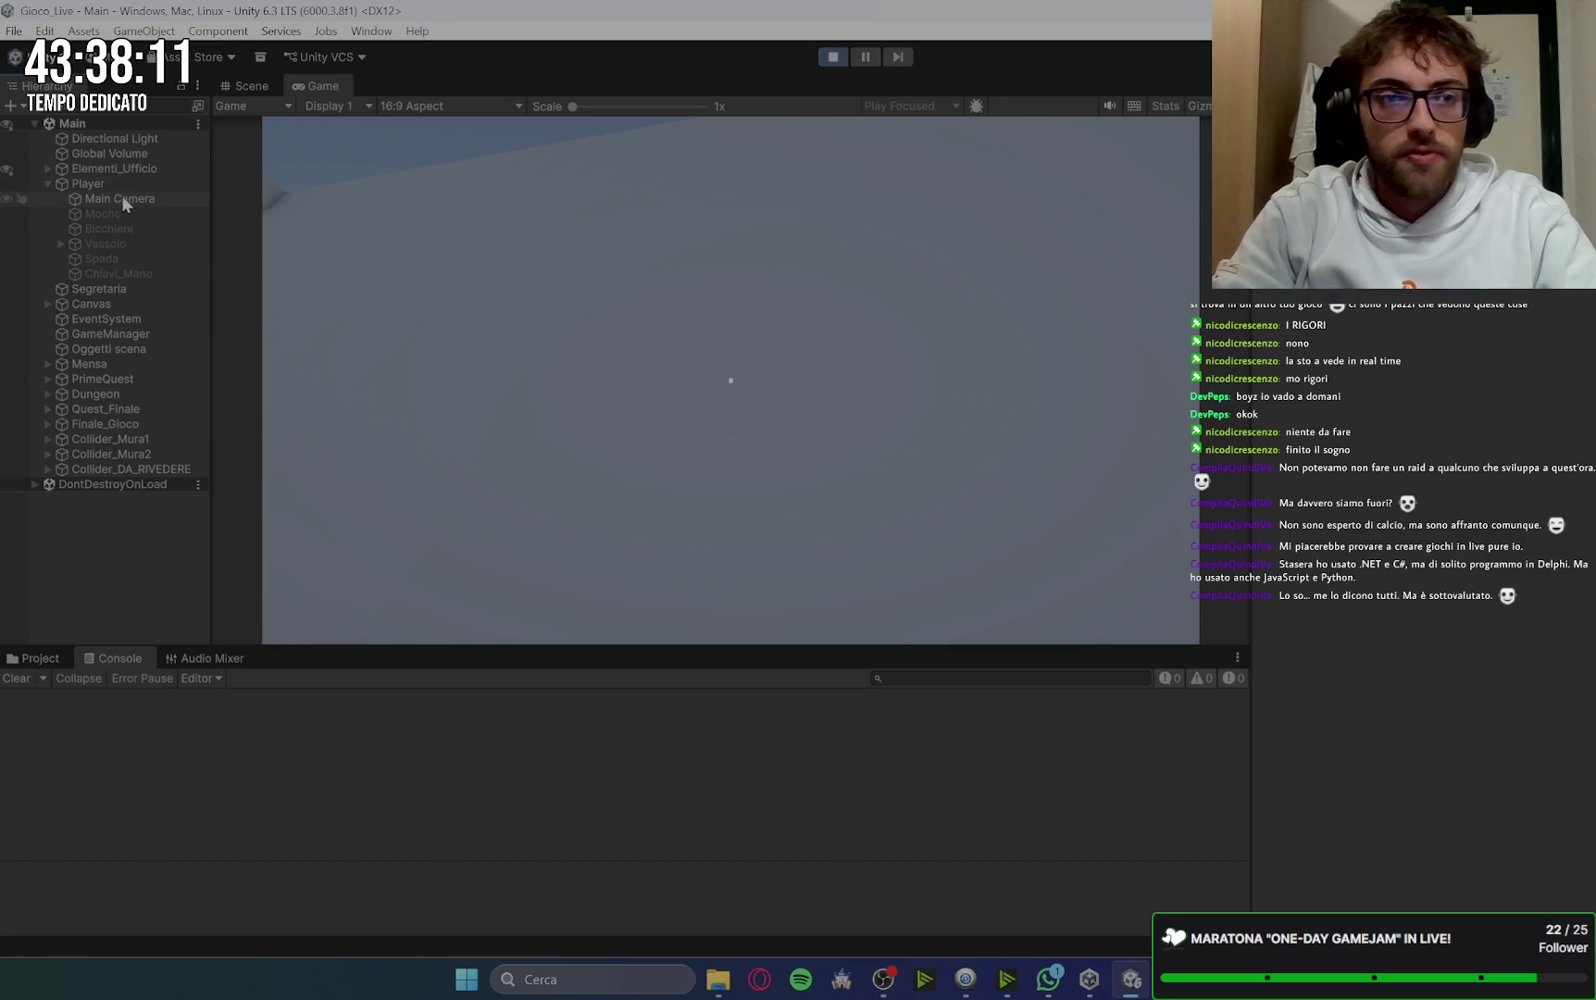
{"action": "left_click", "coordinate": [1415, 715]}
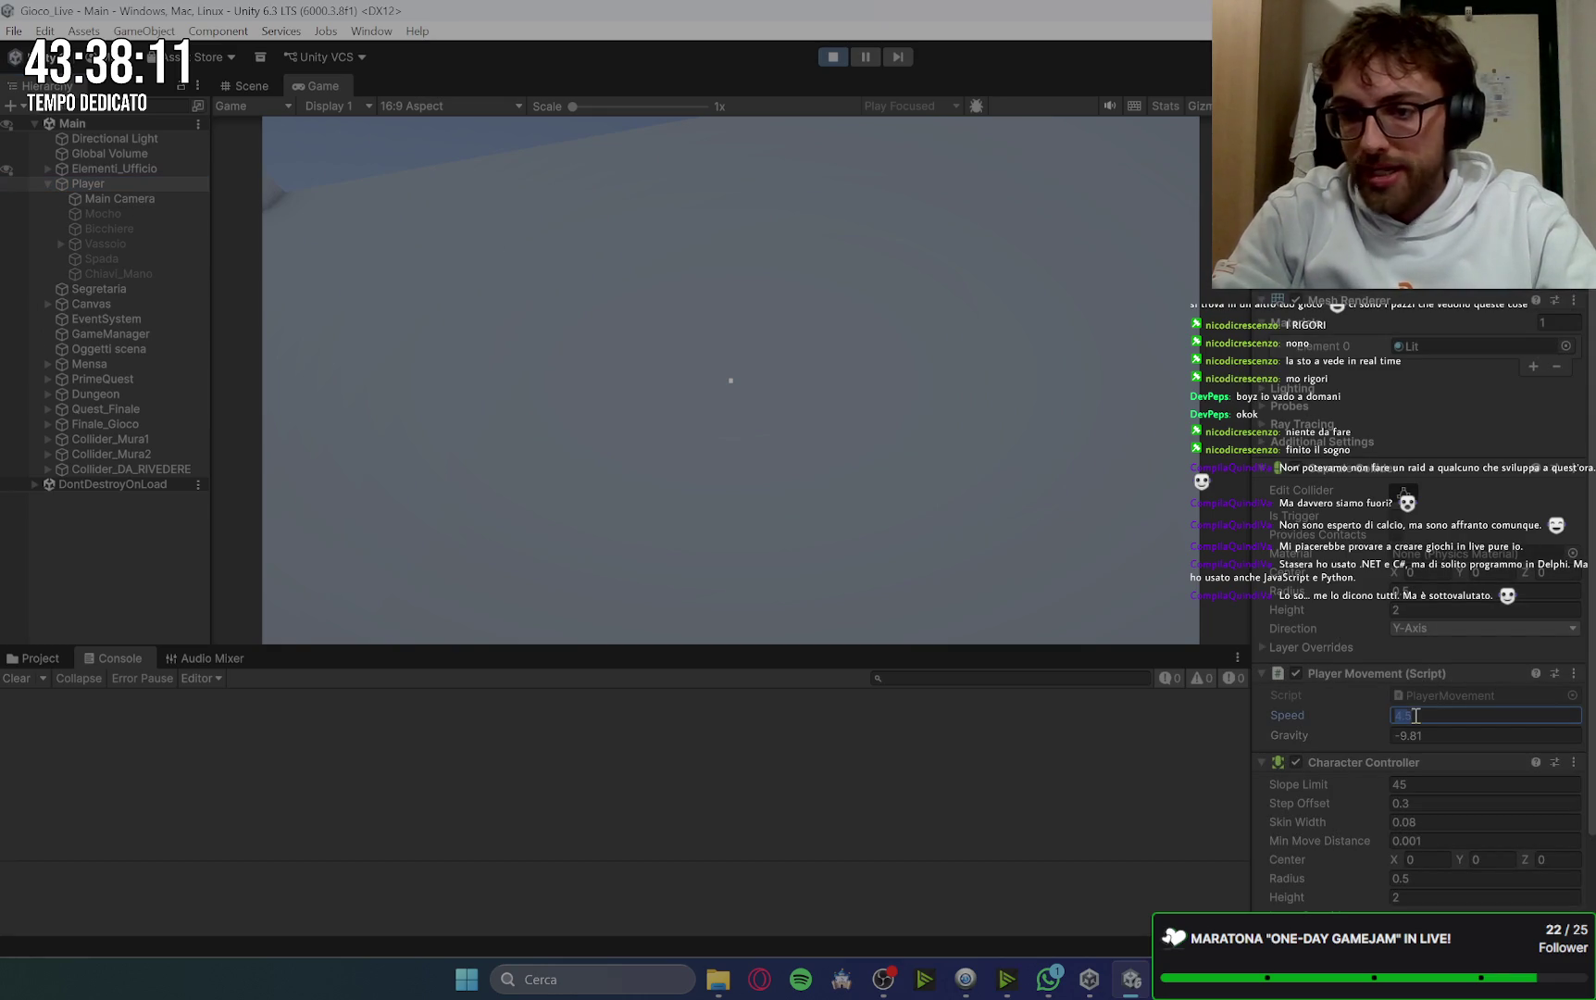
{"action": "type", "text": "20"}
{"action": "left_click", "coordinate": [972, 498]}
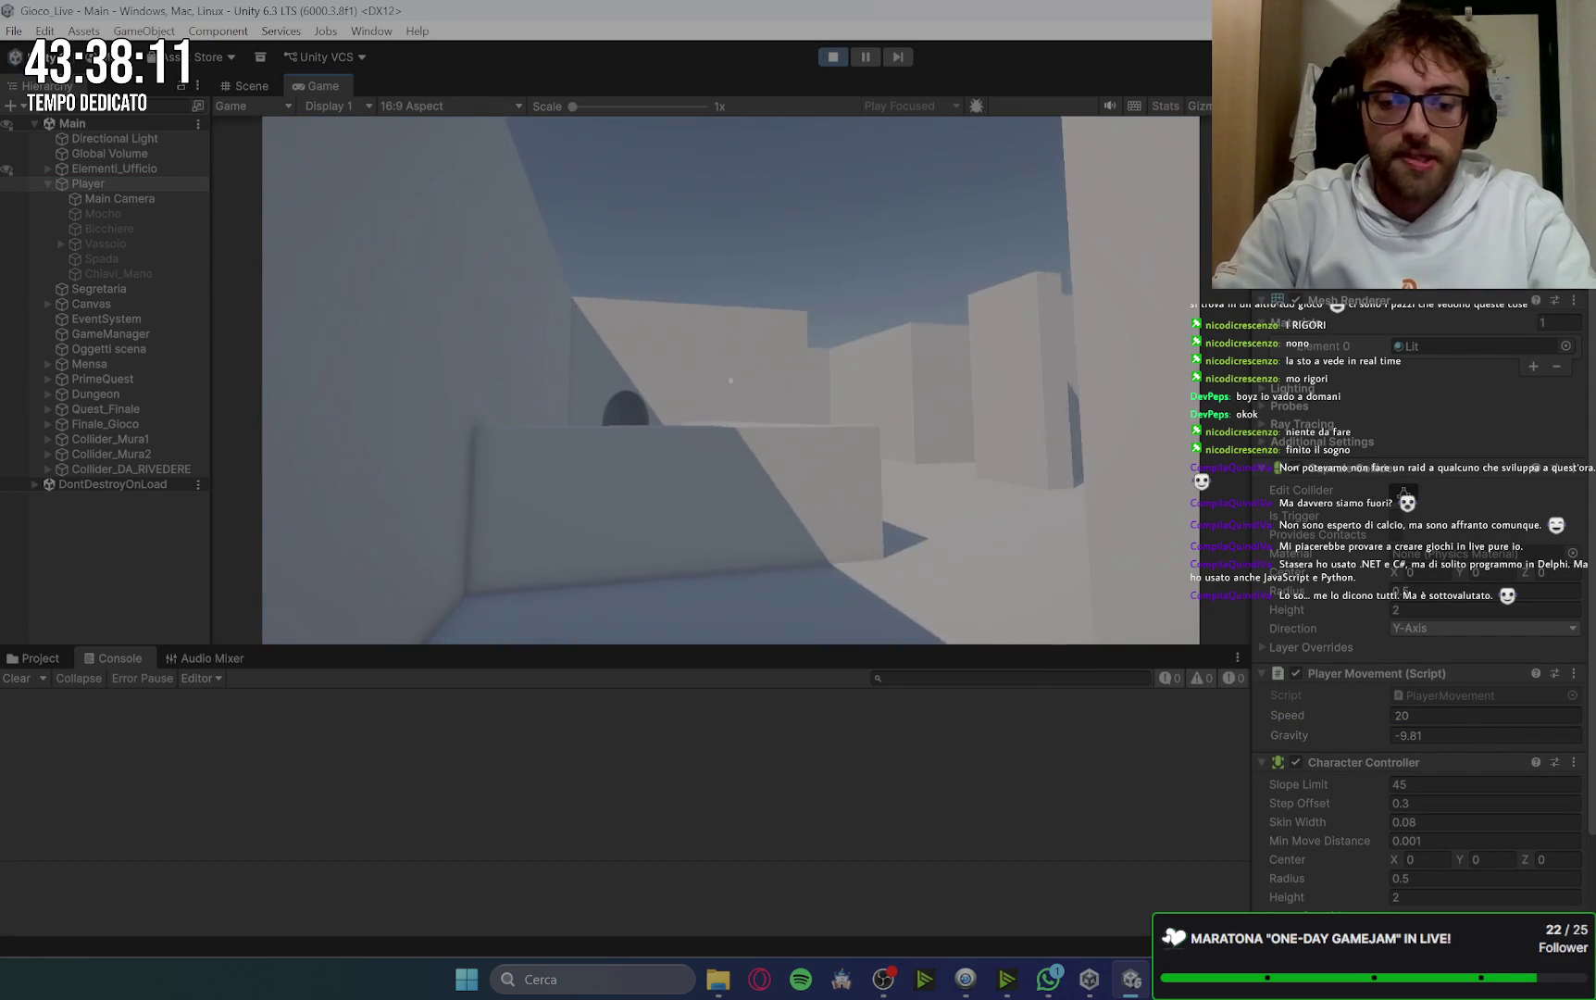
- Get through the welcome dialogue, then walk down the corridor and collect the first document
{"action": "key", "text": "w"}
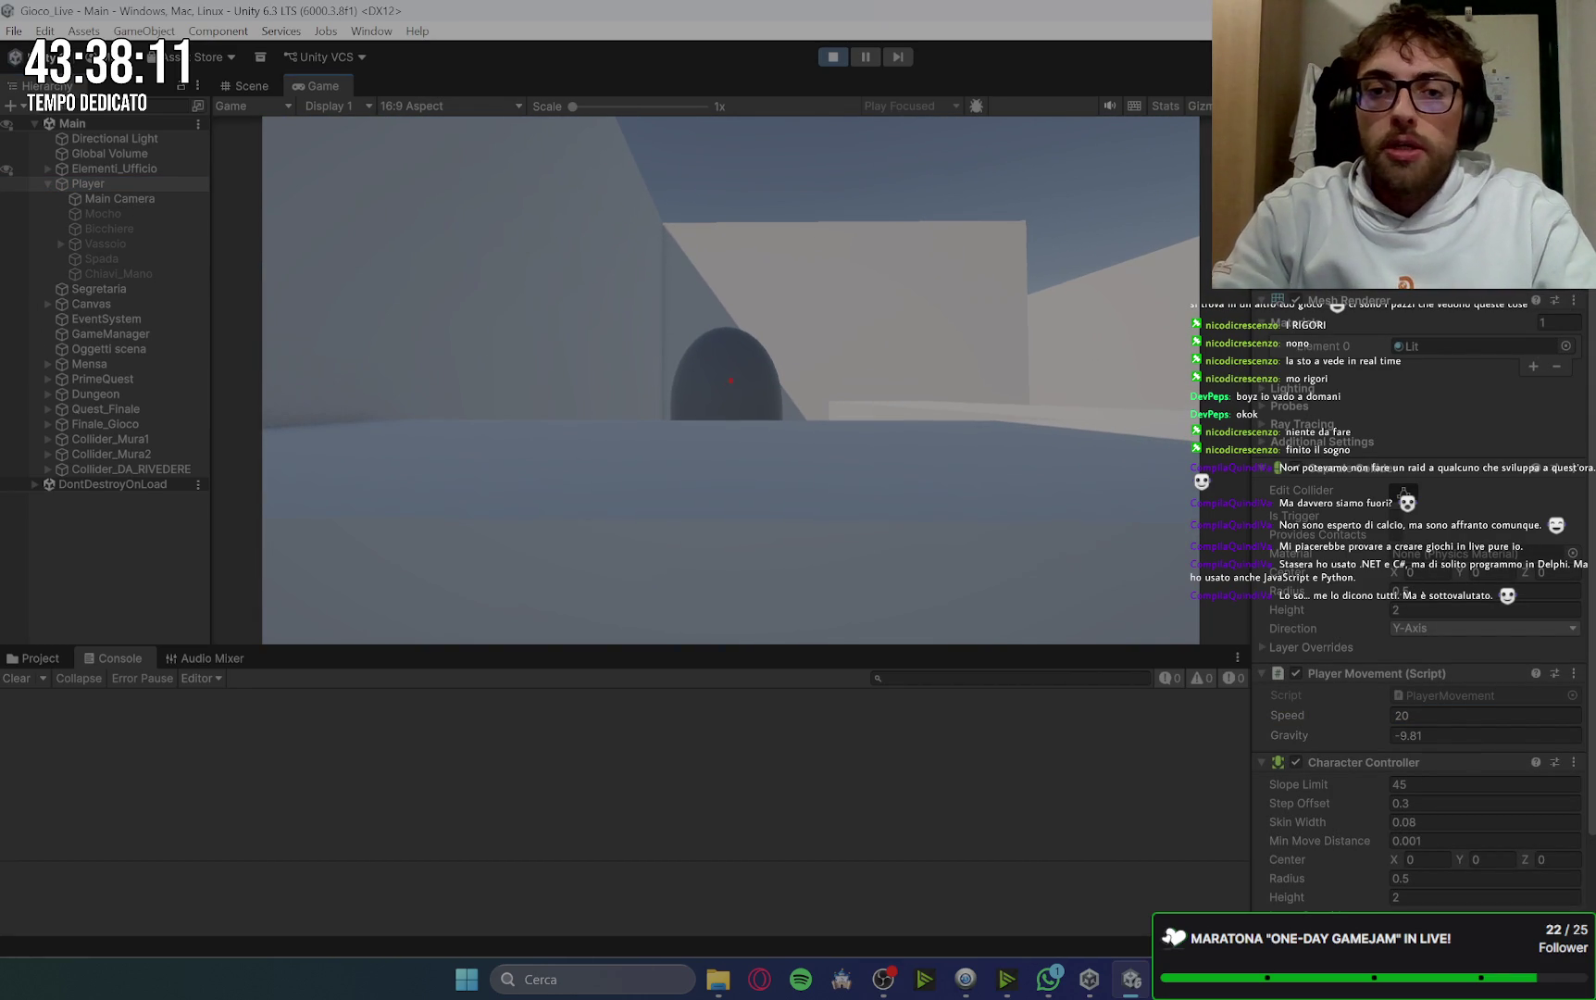
{"action": "key", "text": "e"}
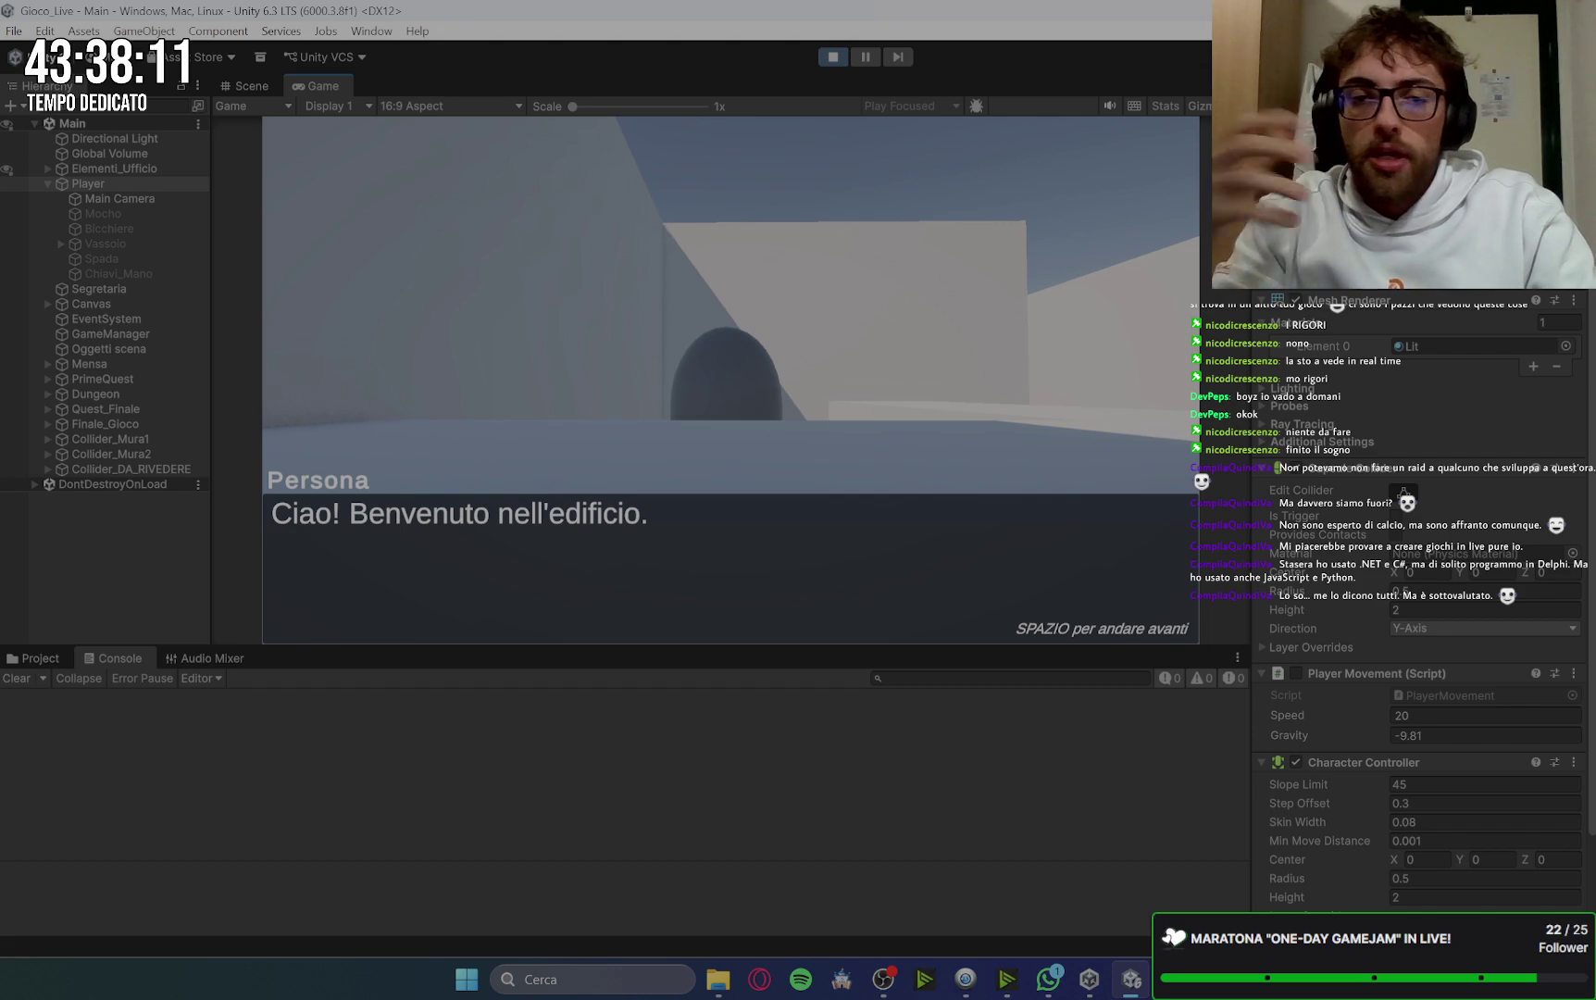
{"action": "key", "text": "space"}
{"action": "key", "text": "space"}
{"action": "key", "text": "w"}
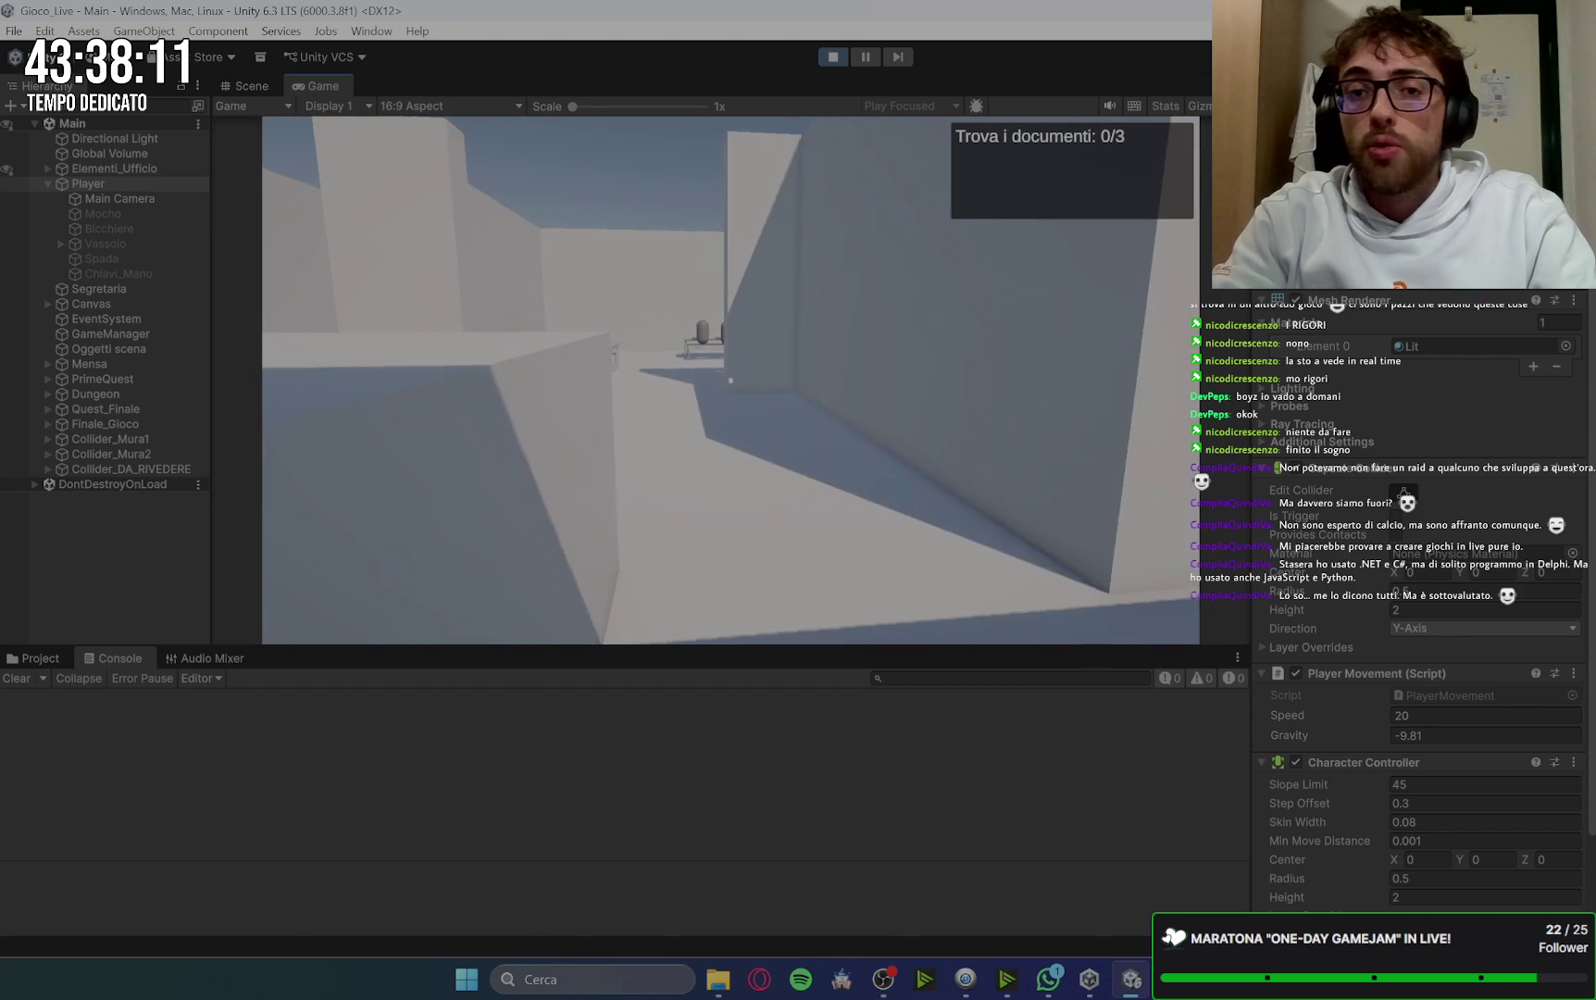
{"action": "key", "text": "w"}
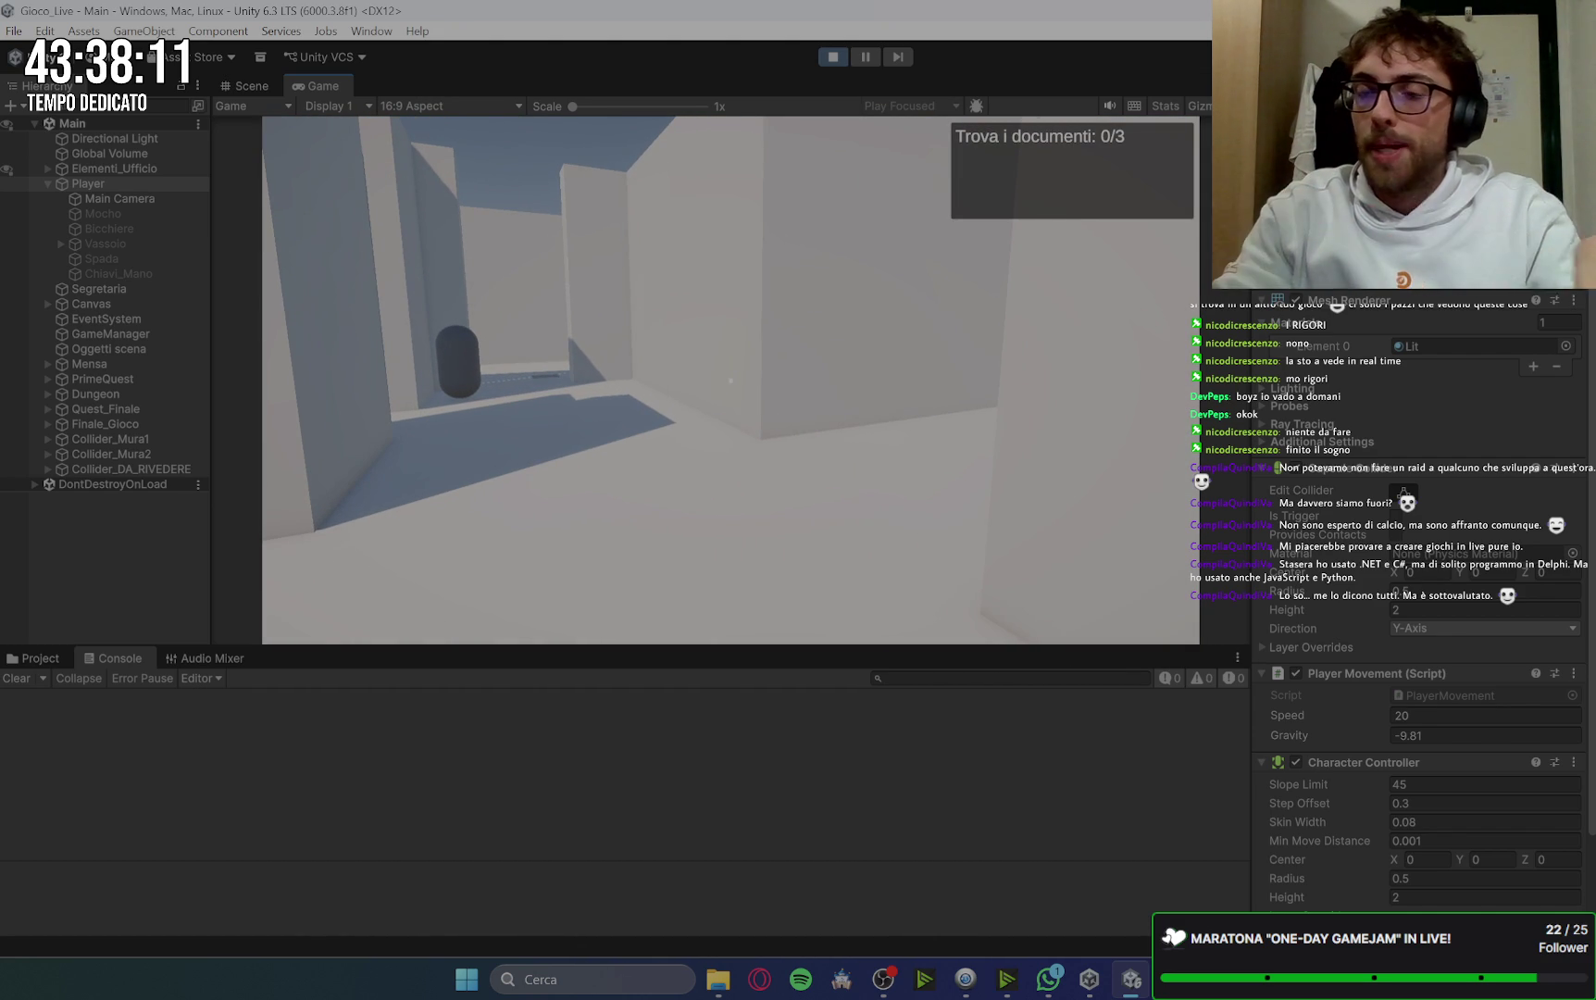
{"action": "key", "text": "w"}
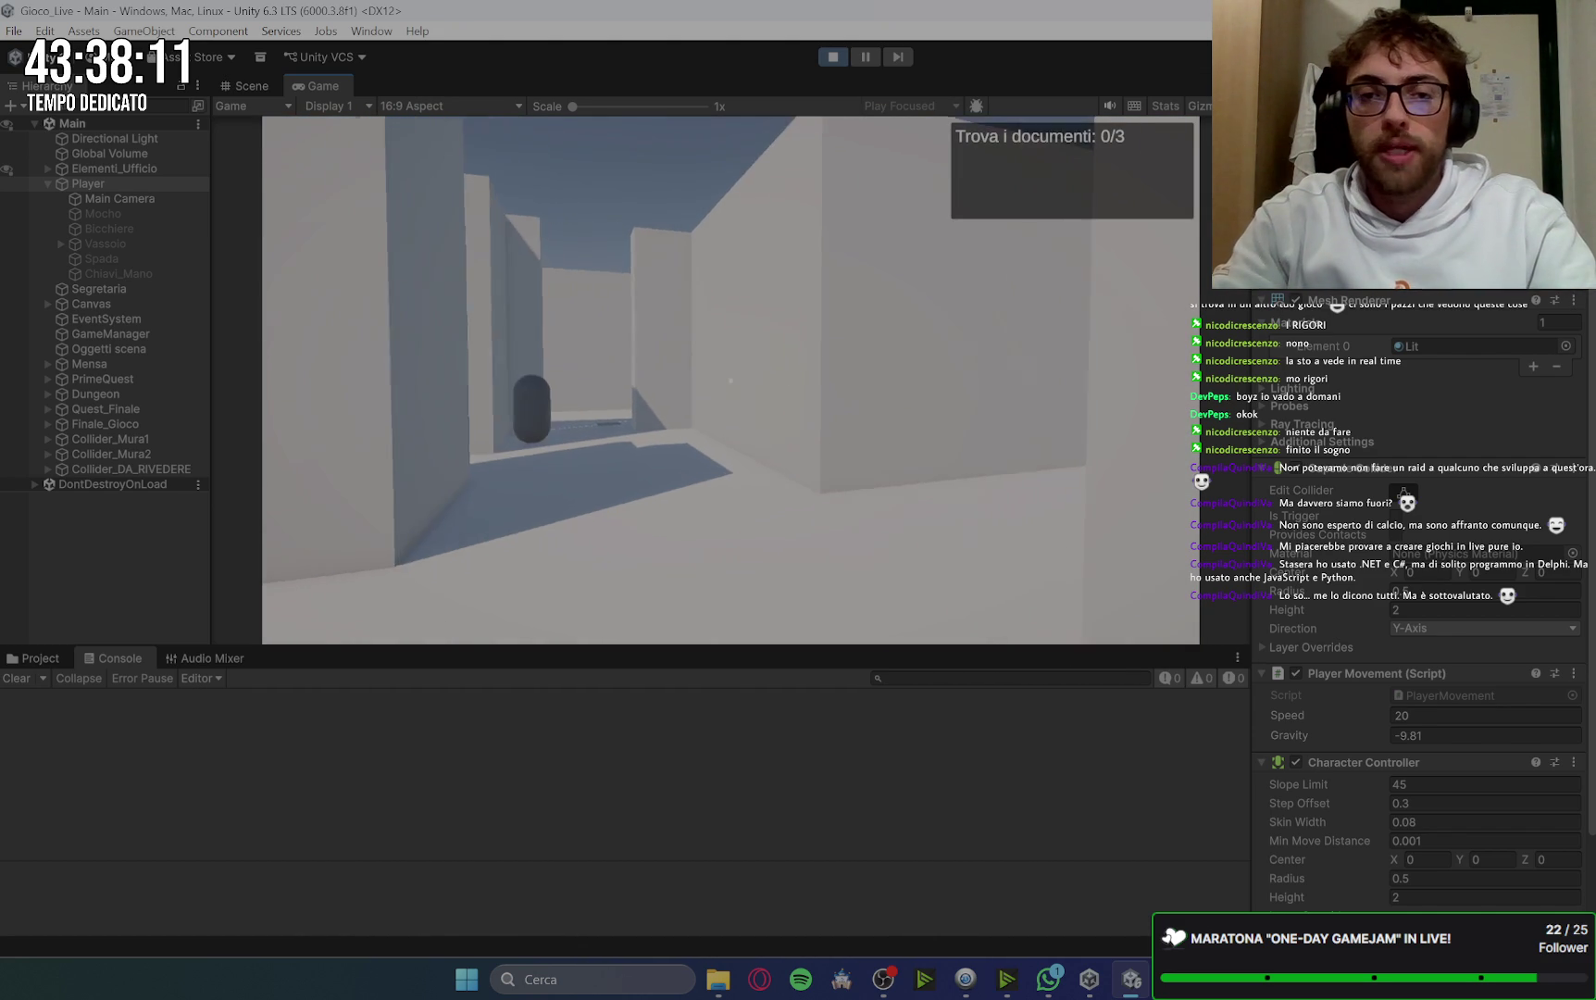
{"action": "key", "text": "w"}
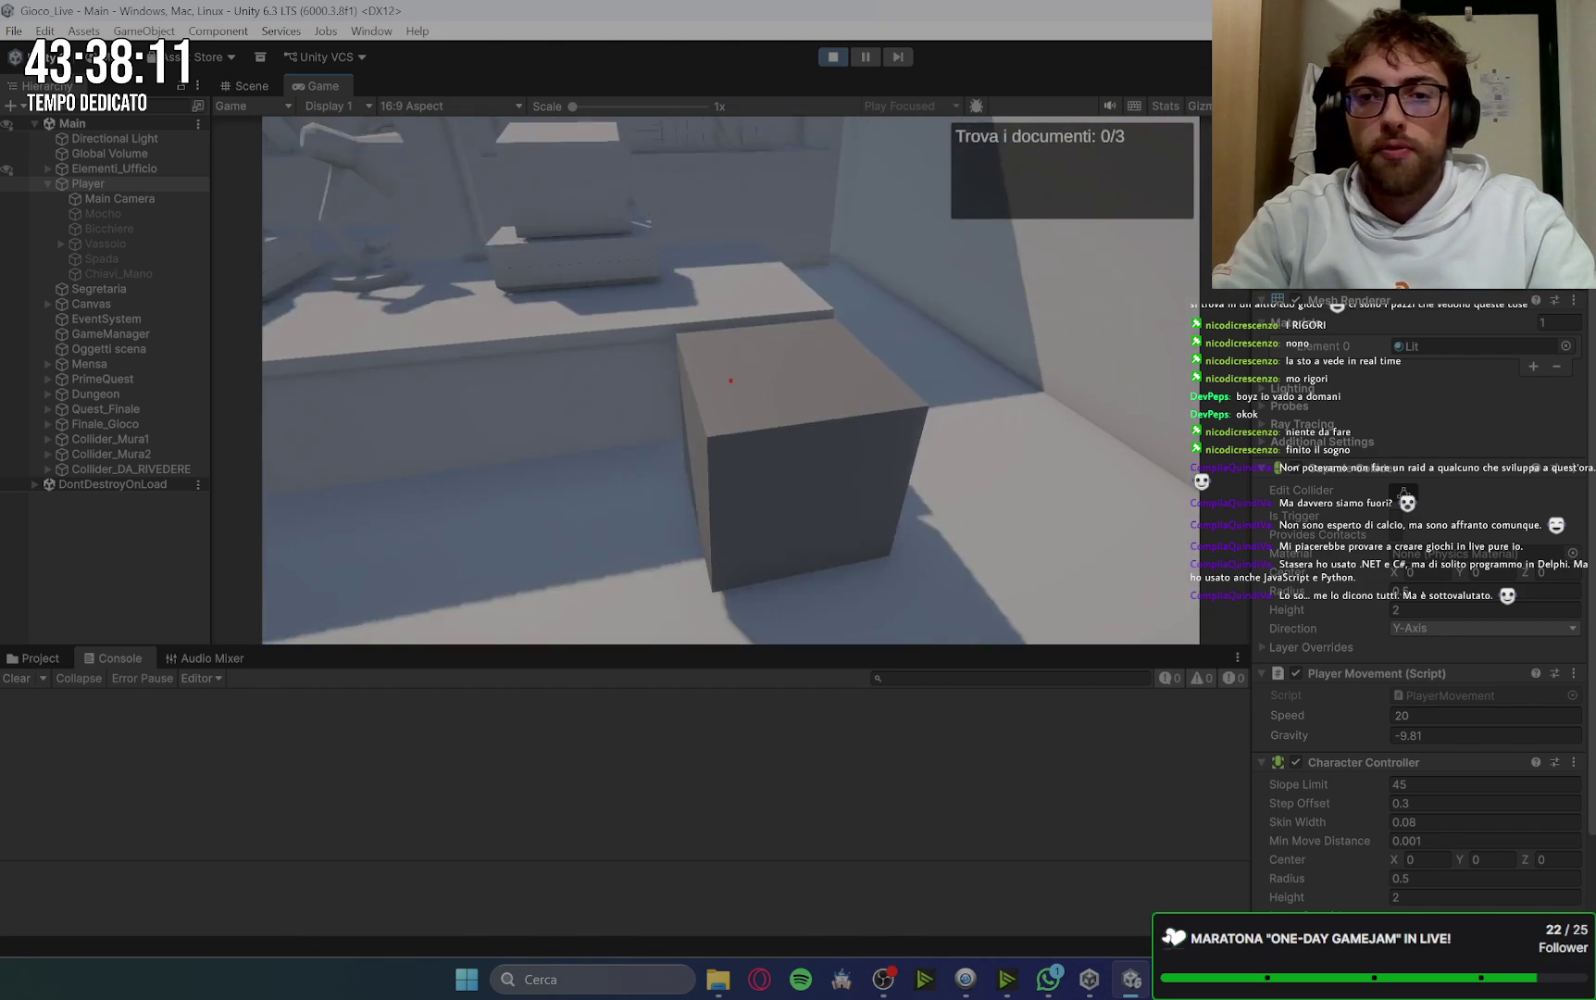
{"action": "key", "text": "space"}
{"action": "key", "text": "space"}
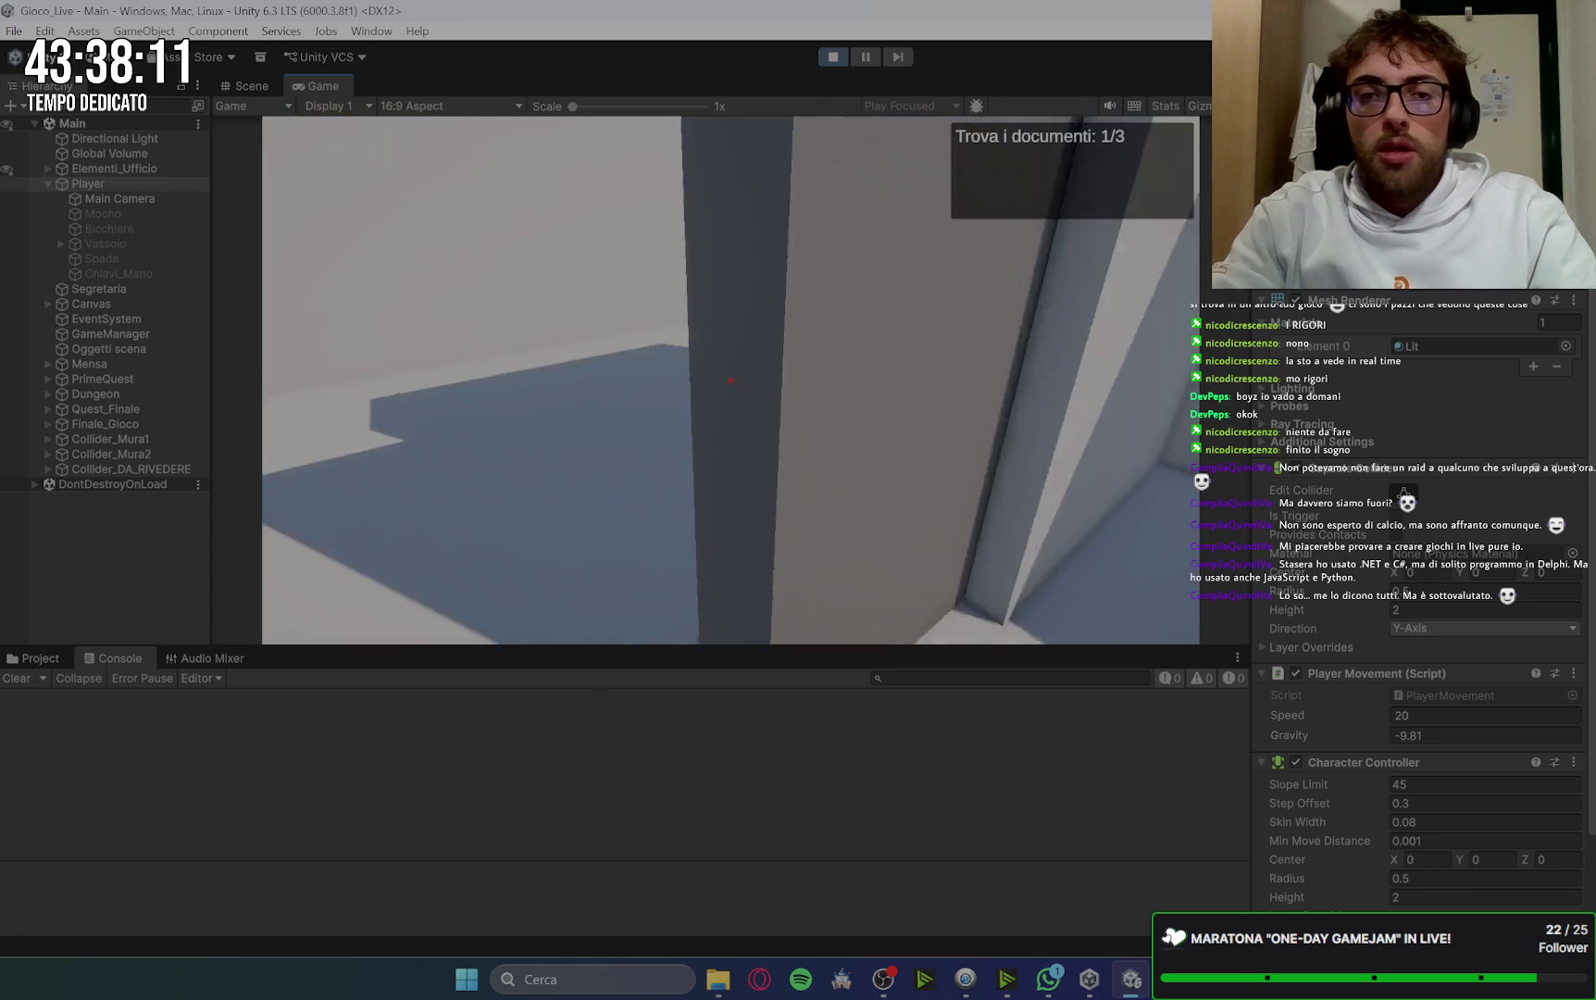
- Collect the second and third documents from the characters in the nearby rooms
{"action": "key", "text": "w"}
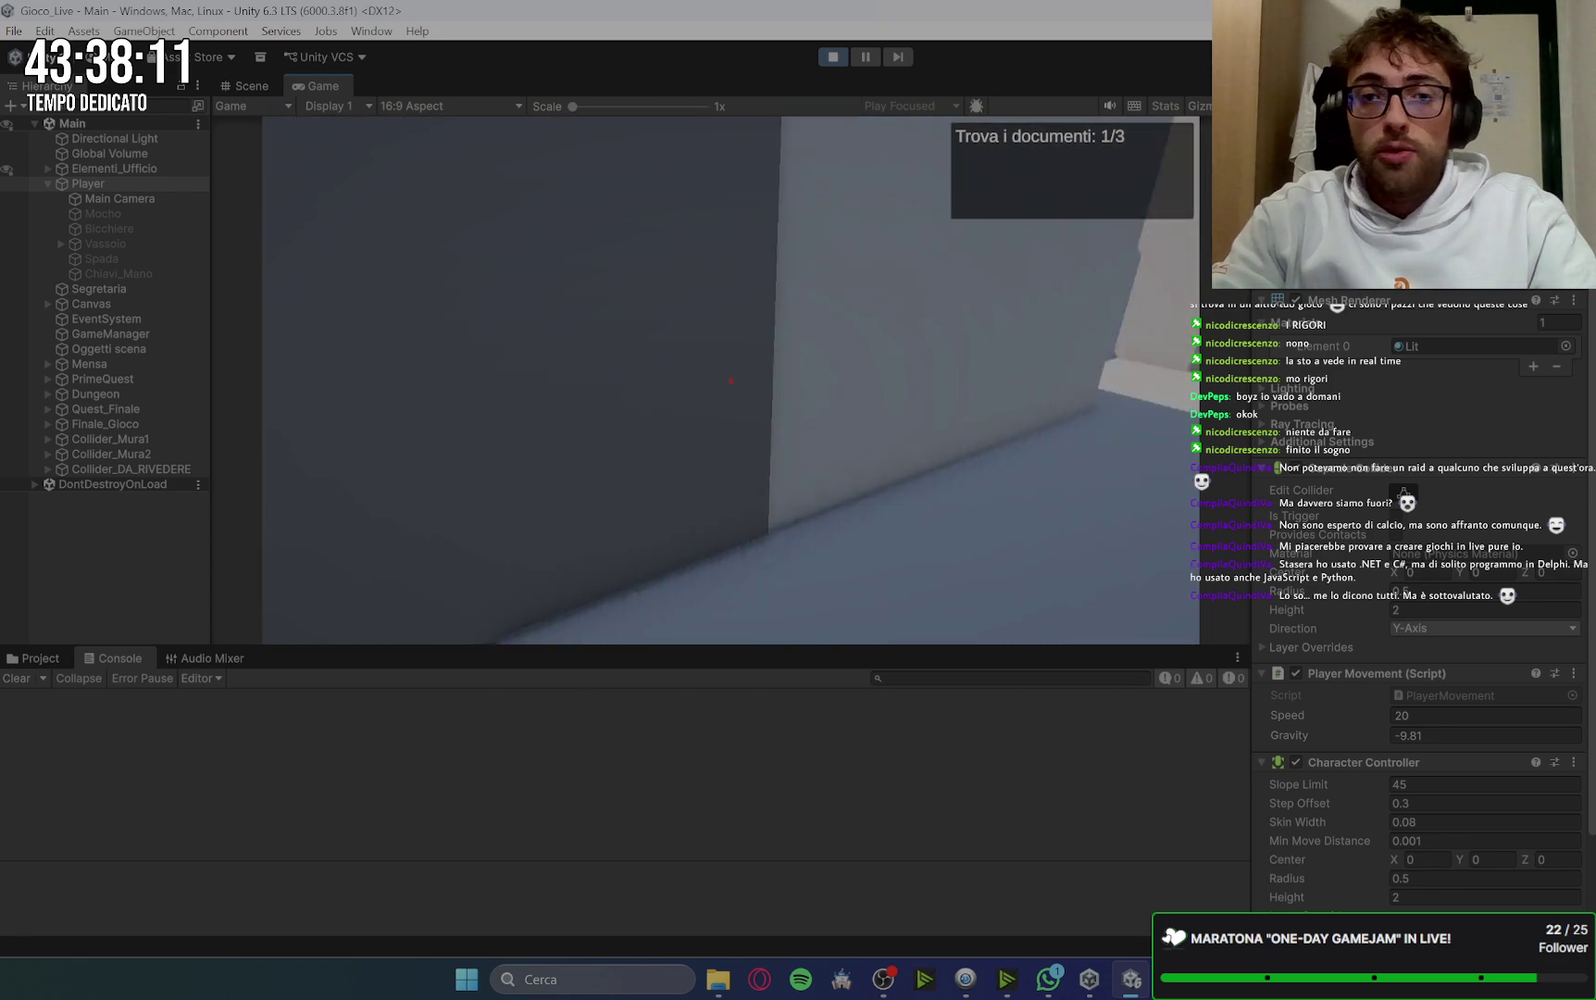
{"action": "key", "text": "e"}
{"action": "key", "text": "space"}
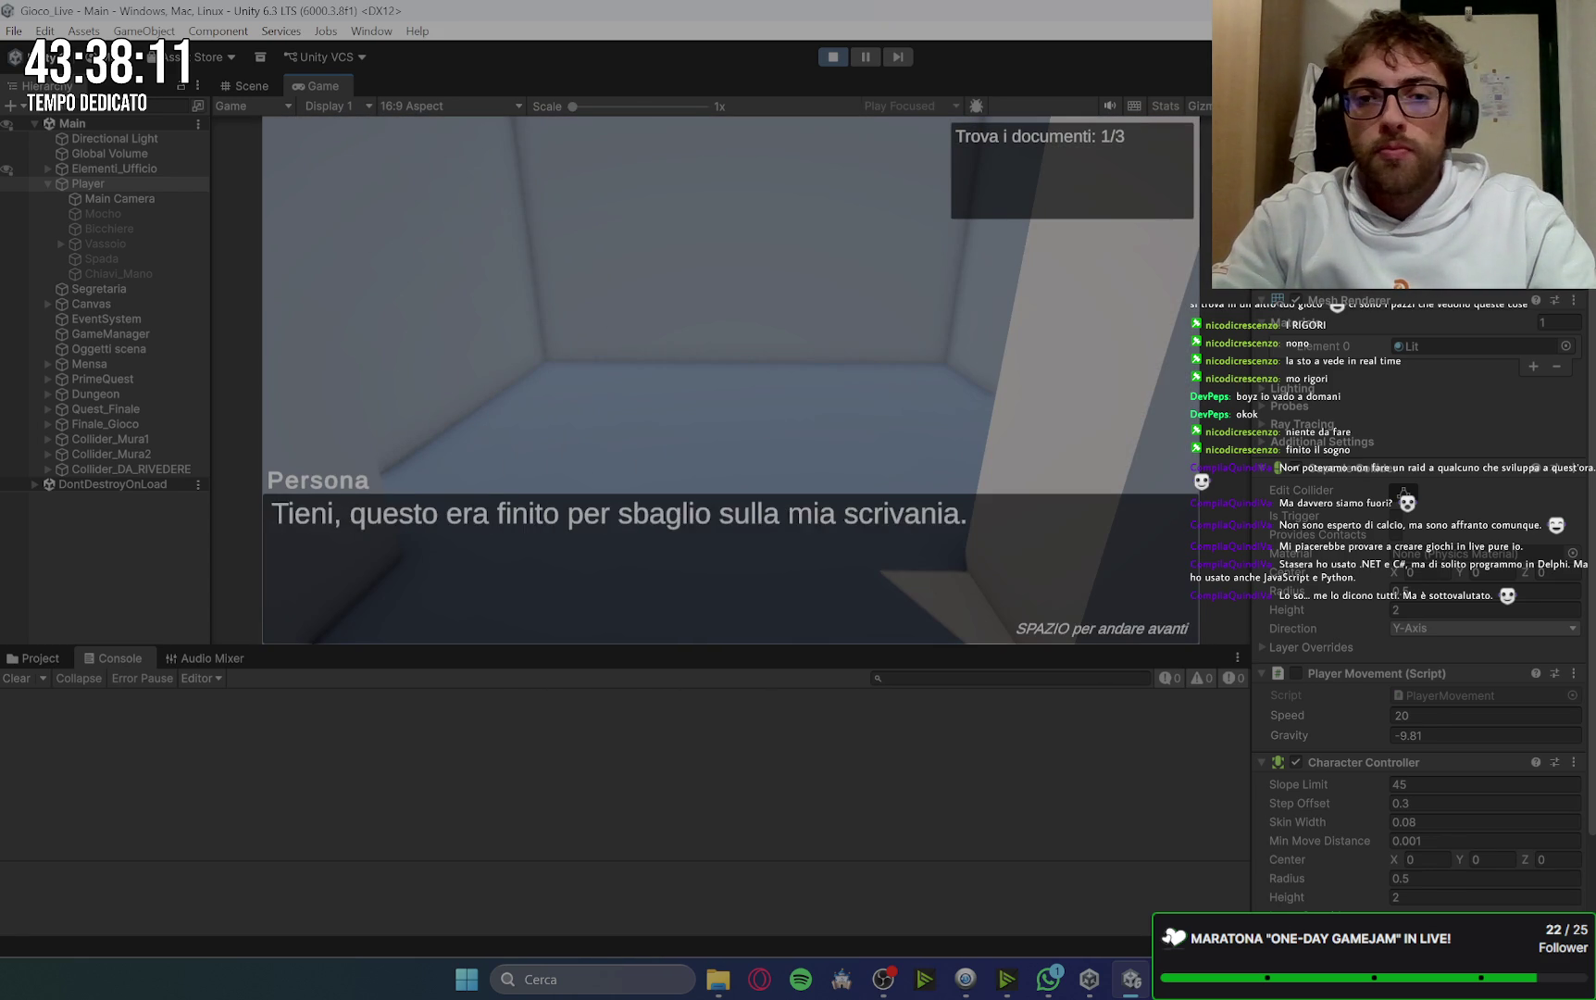
{"action": "key", "text": "space"}
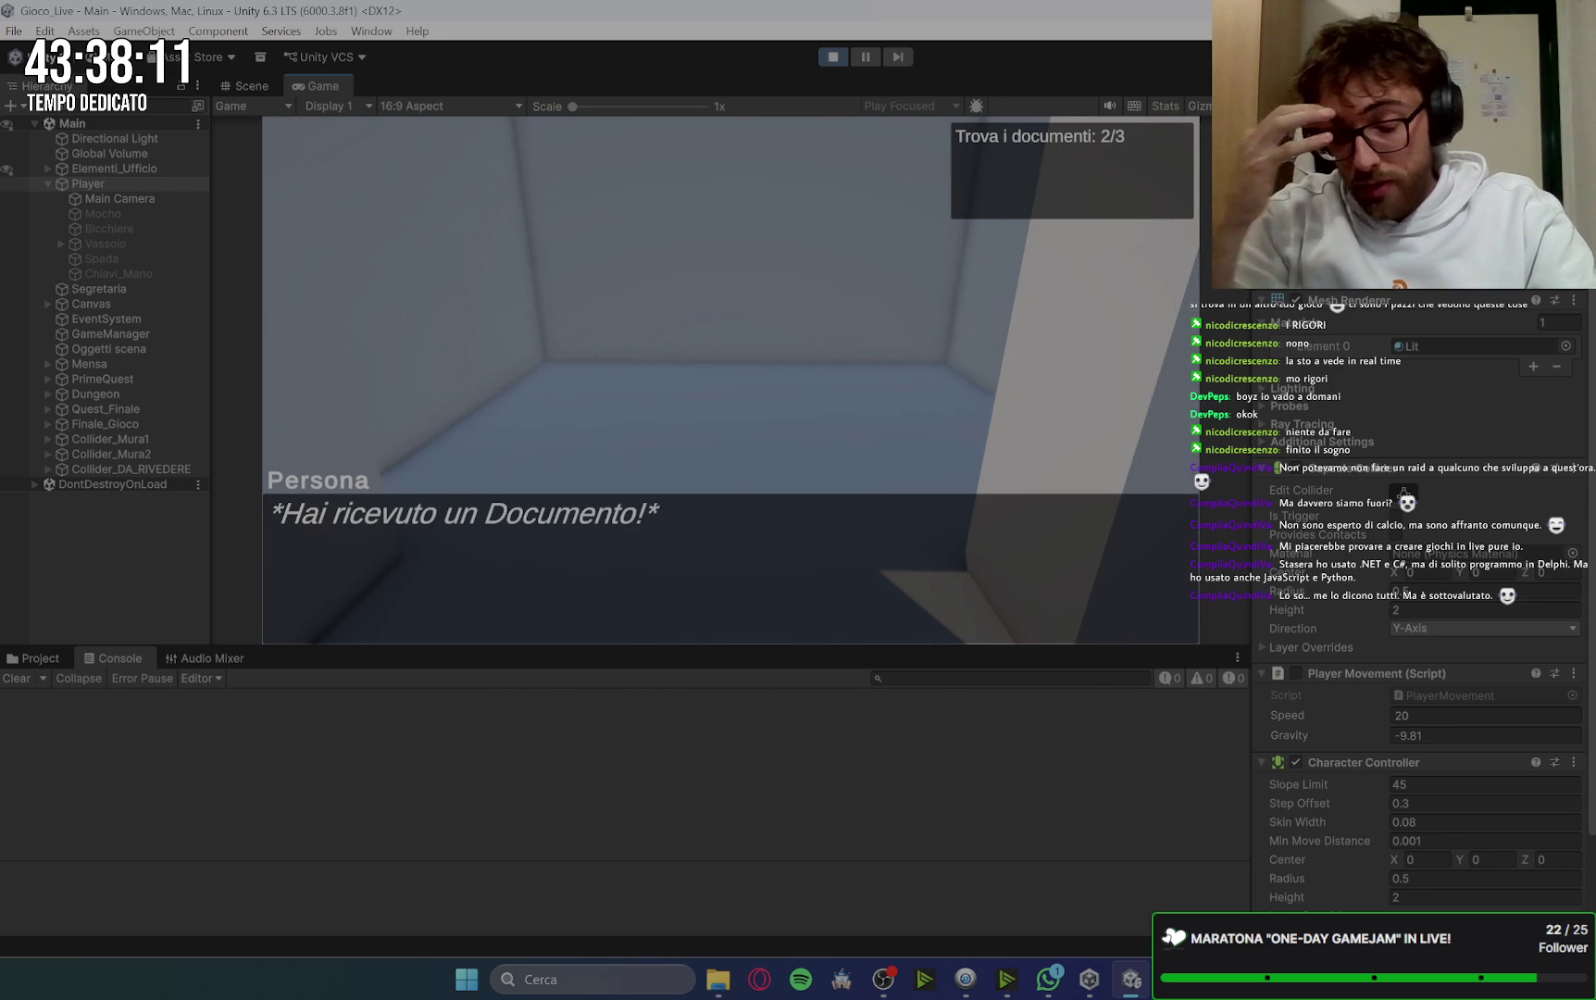
{"action": "key", "text": "space"}
{"action": "mouse_move", "coordinate": [731, 379]}
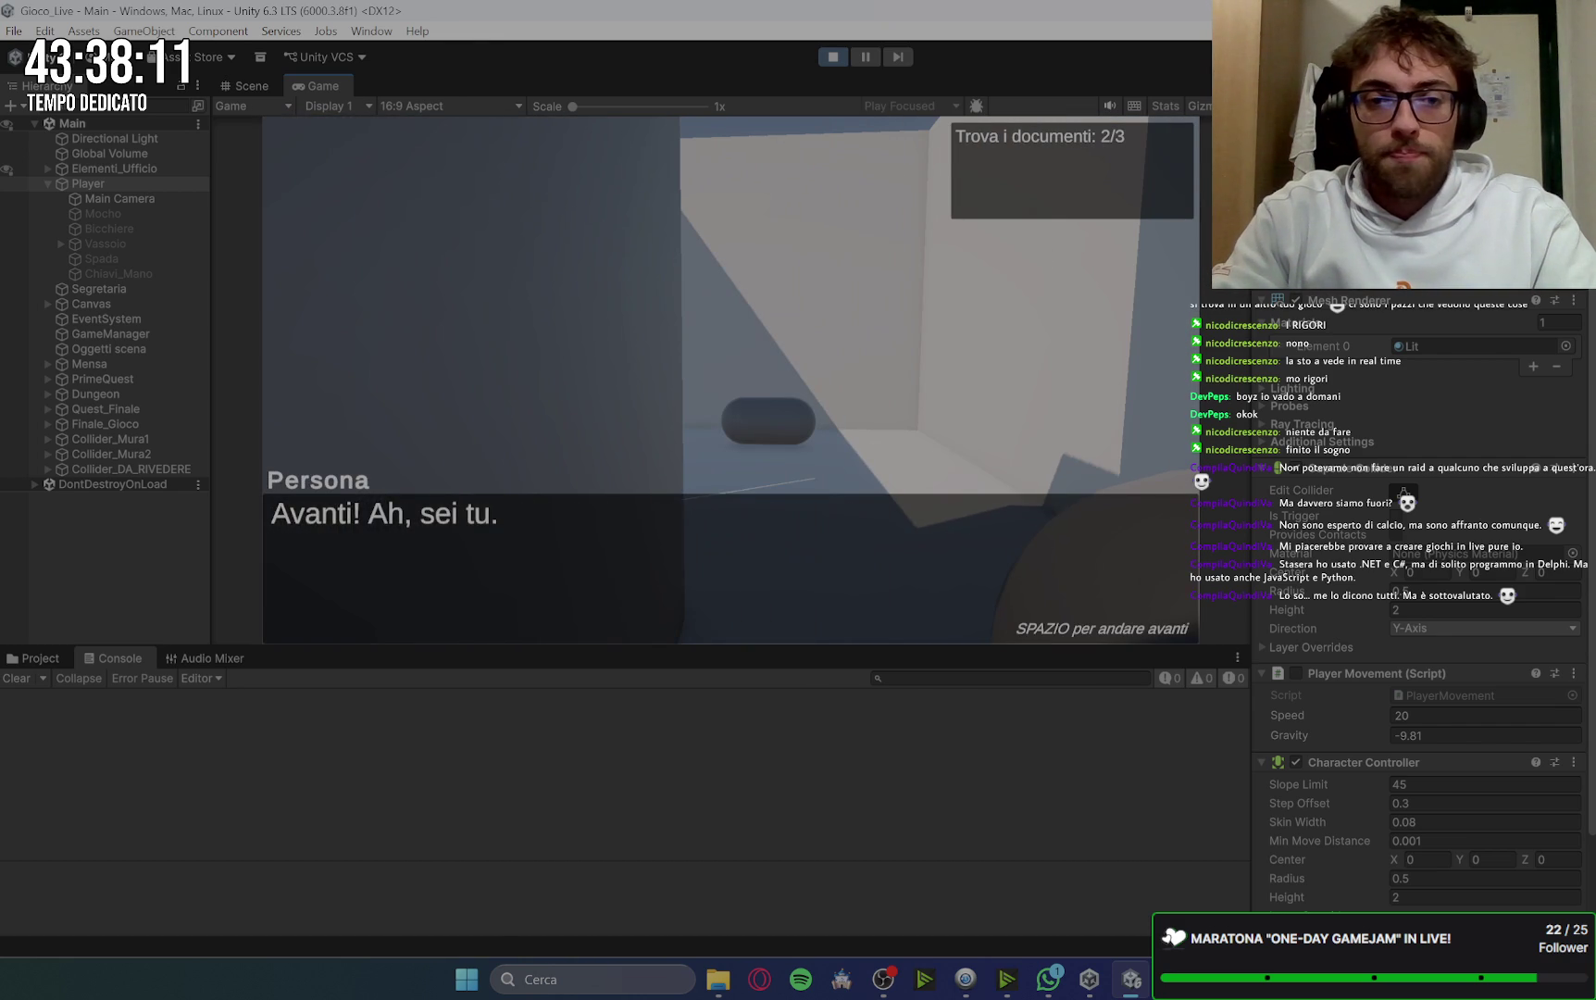
{"action": "key", "text": "space"}
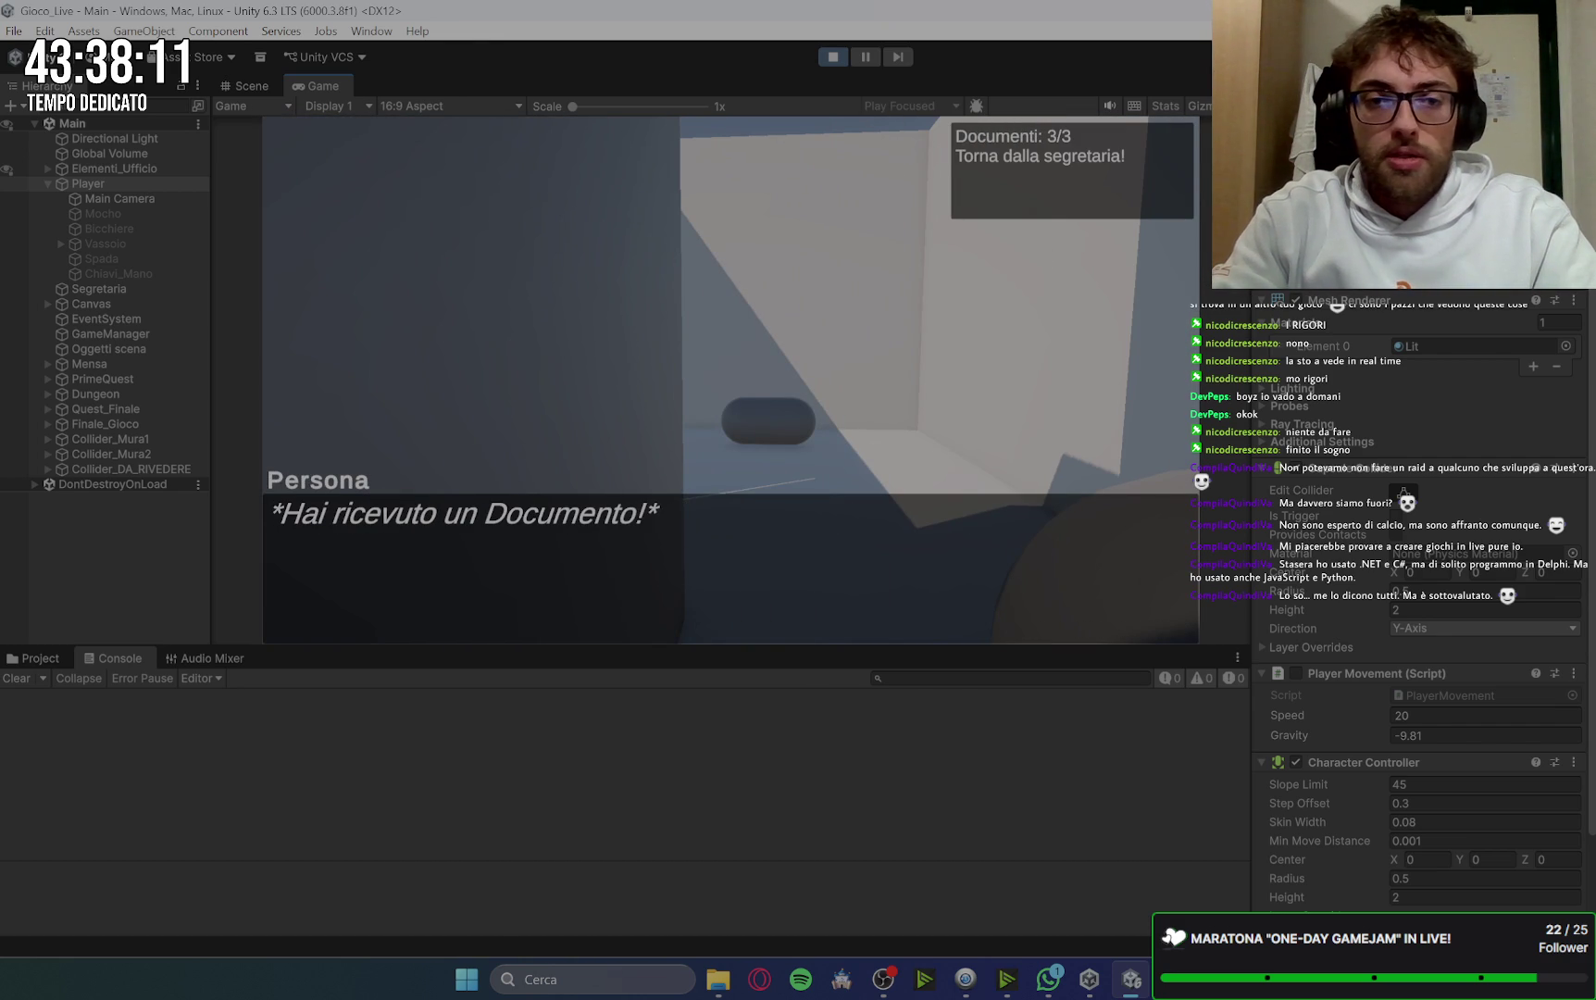
{"action": "key", "text": "space"}
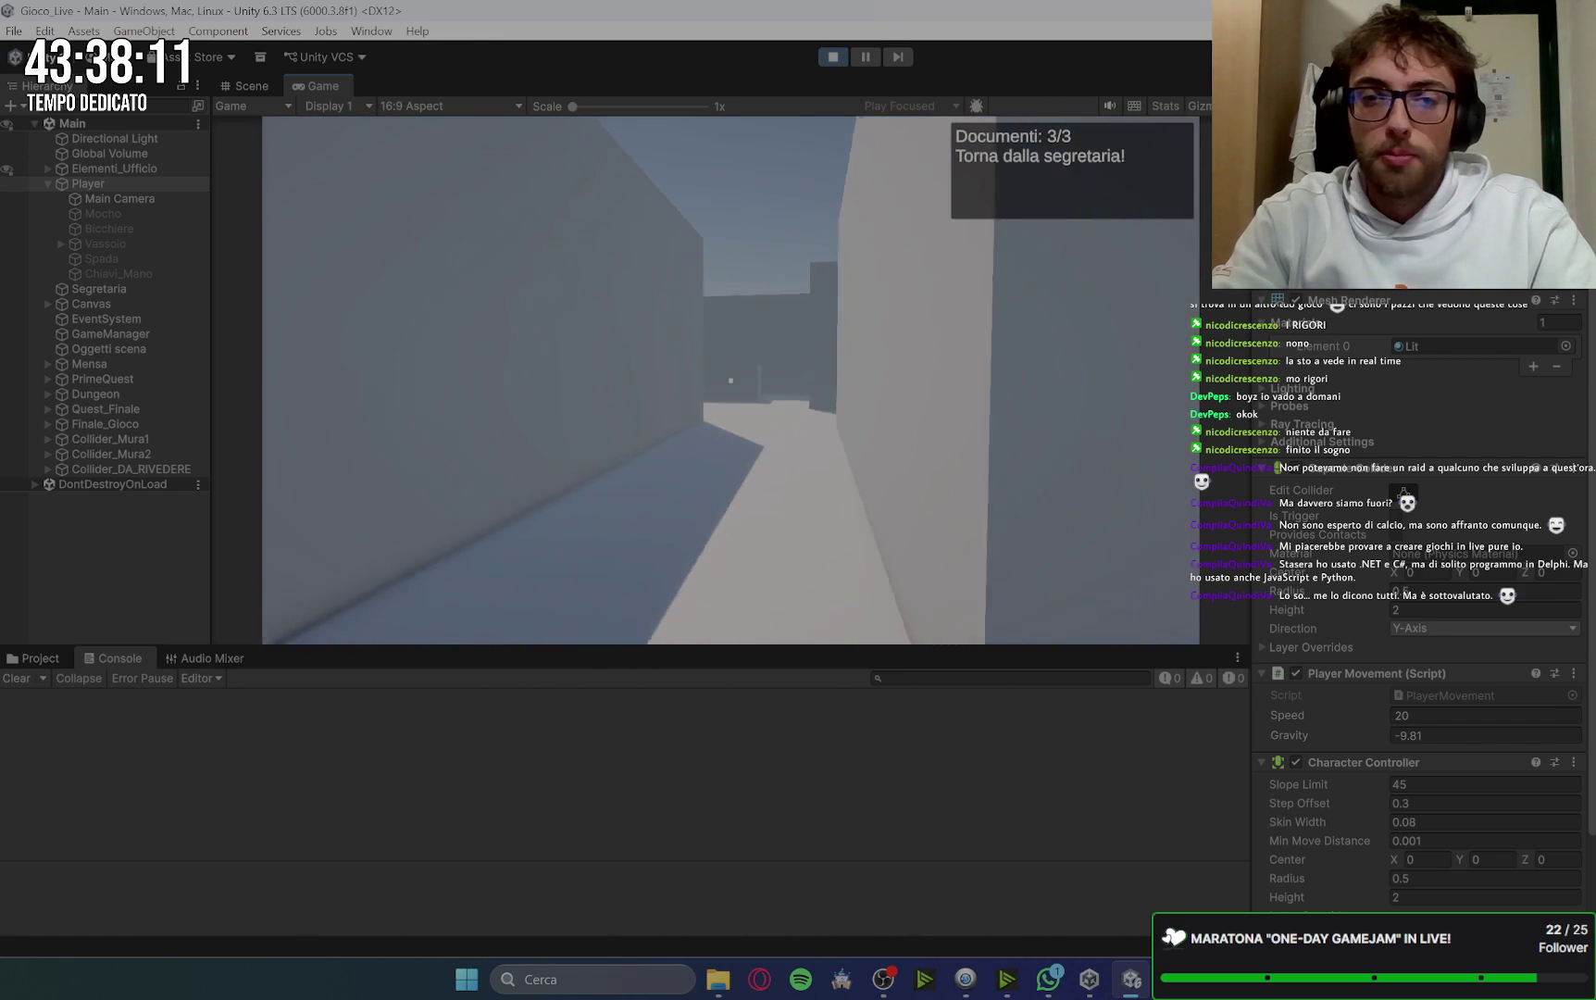
- Return to the secretary and advance her dialogue to the task of mopping 5 stains
{"action": "key", "text": "w"}
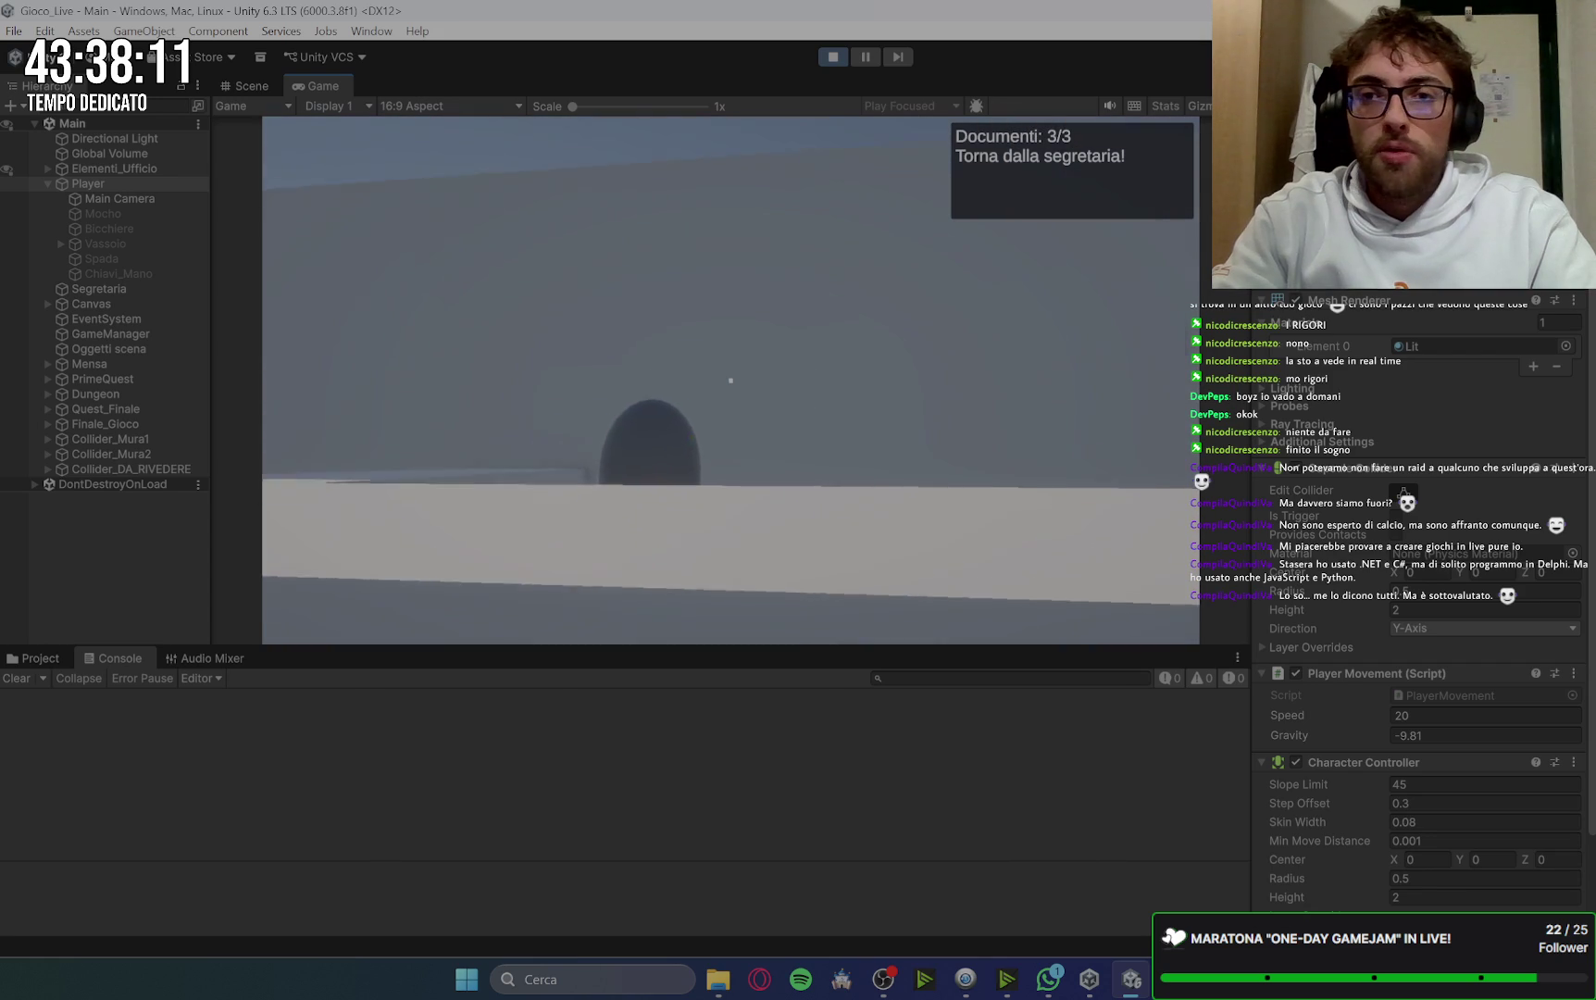
{"action": "key", "text": "w"}
{"action": "key", "text": "space"}
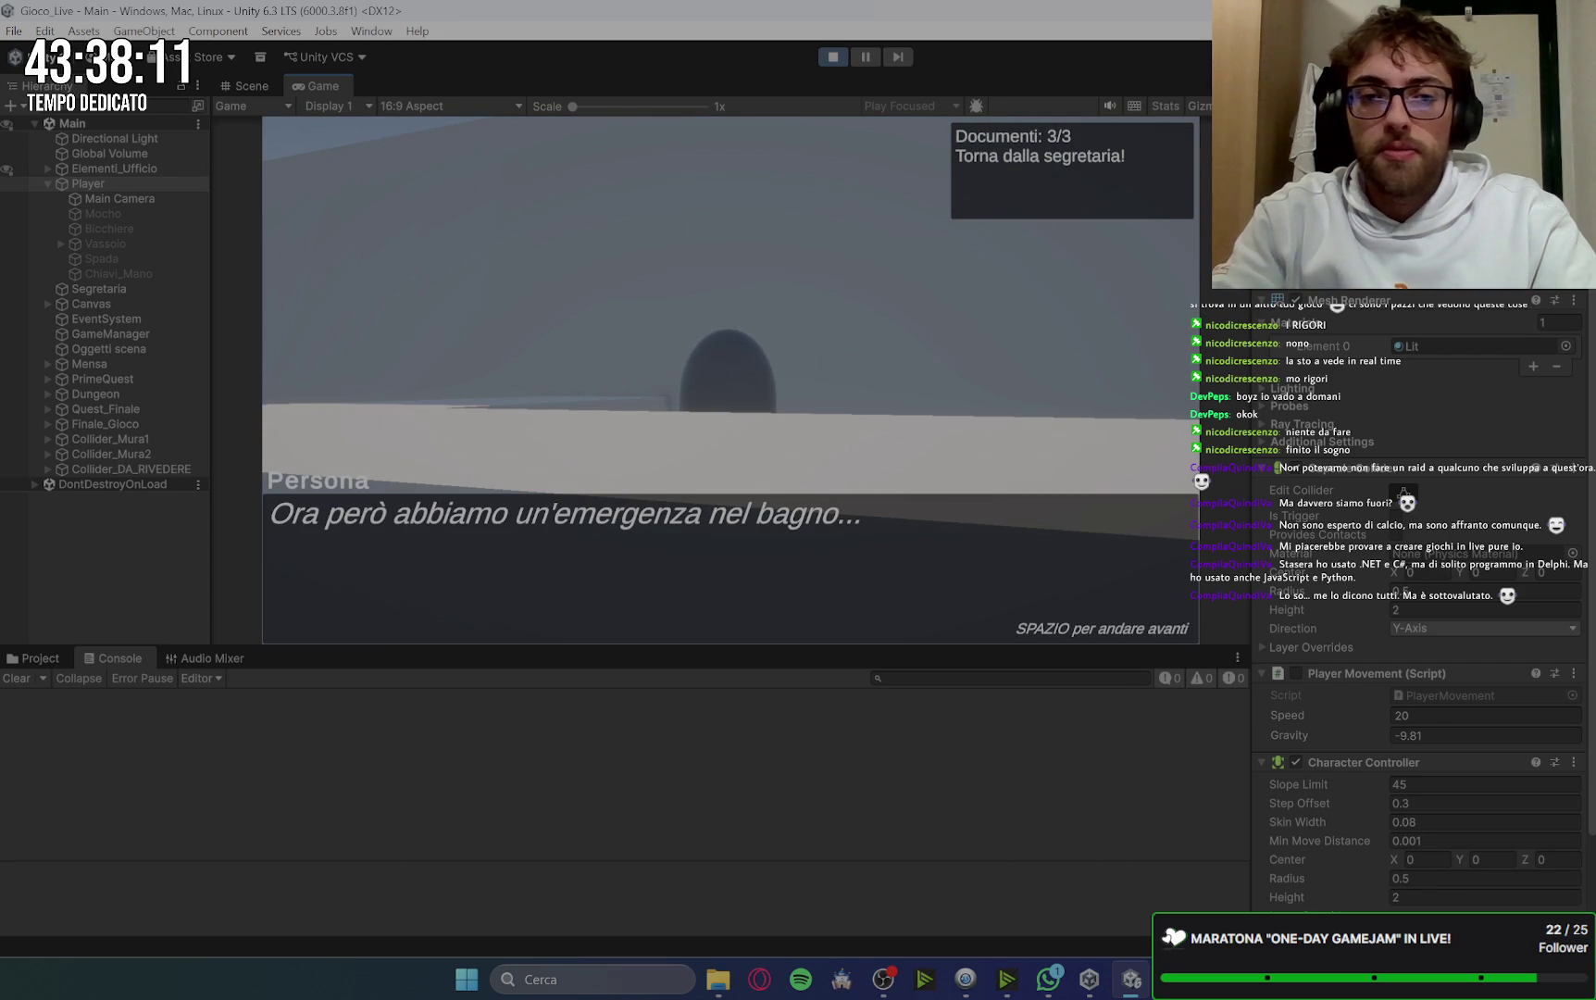
{"action": "key", "text": "space"}
{"action": "key", "text": "space"}
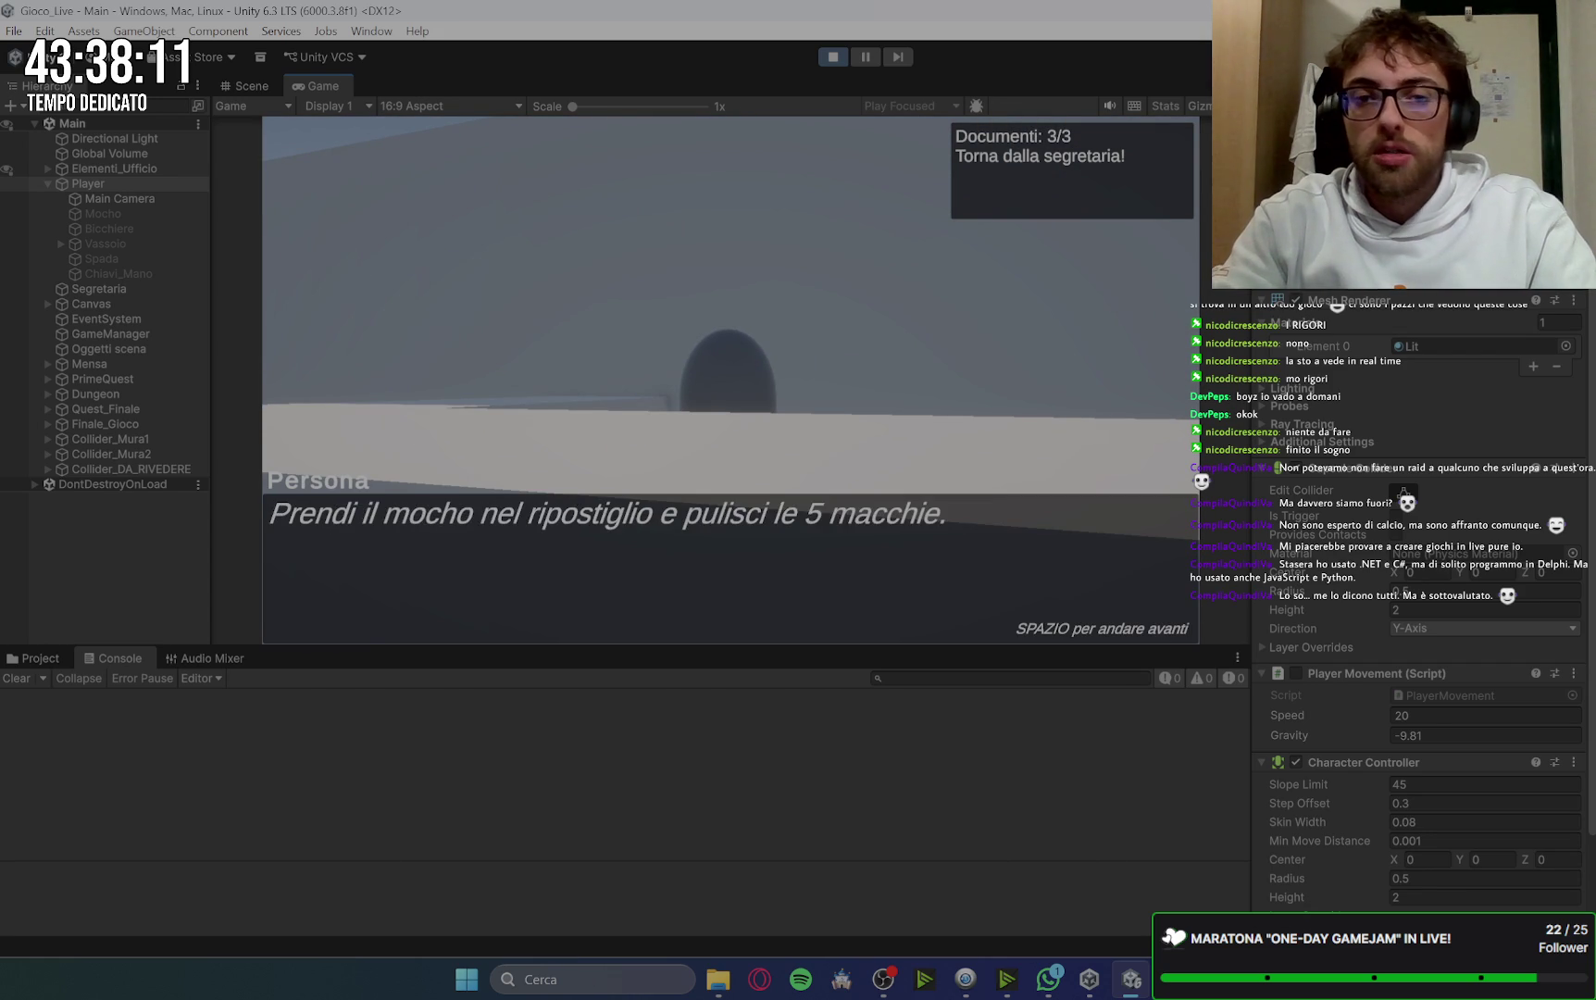
{"action": "key", "text": "space"}
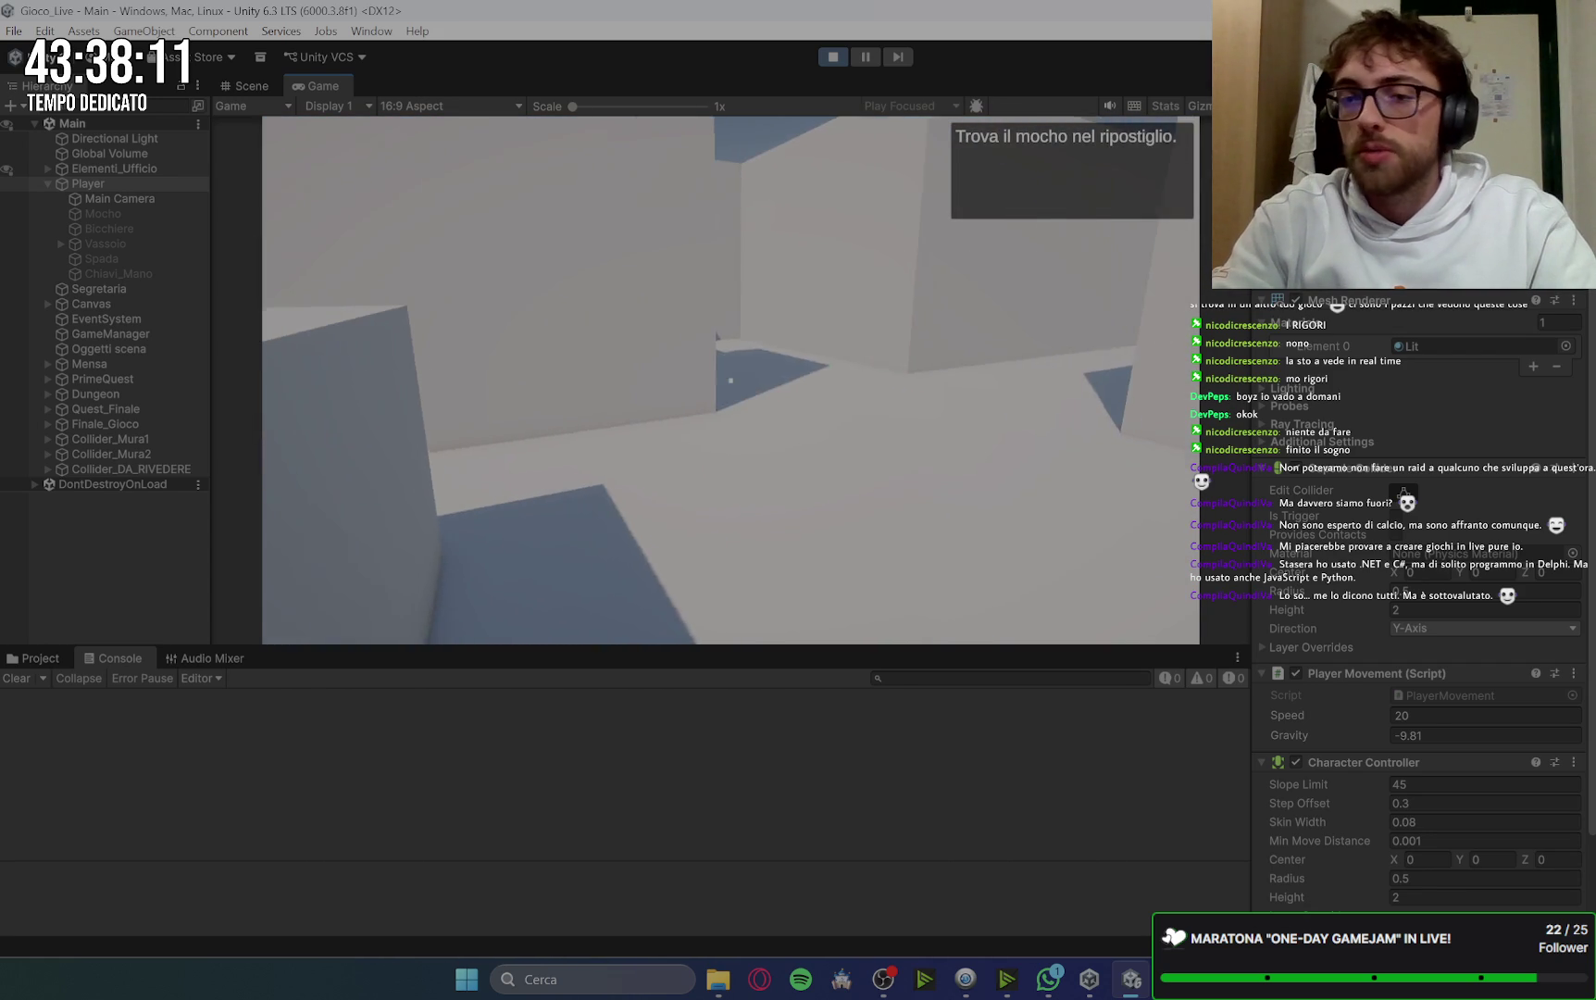
- Walk to the mop, pick it up and dismiss the pickup dialogue
{"action": "key", "text": "w"}
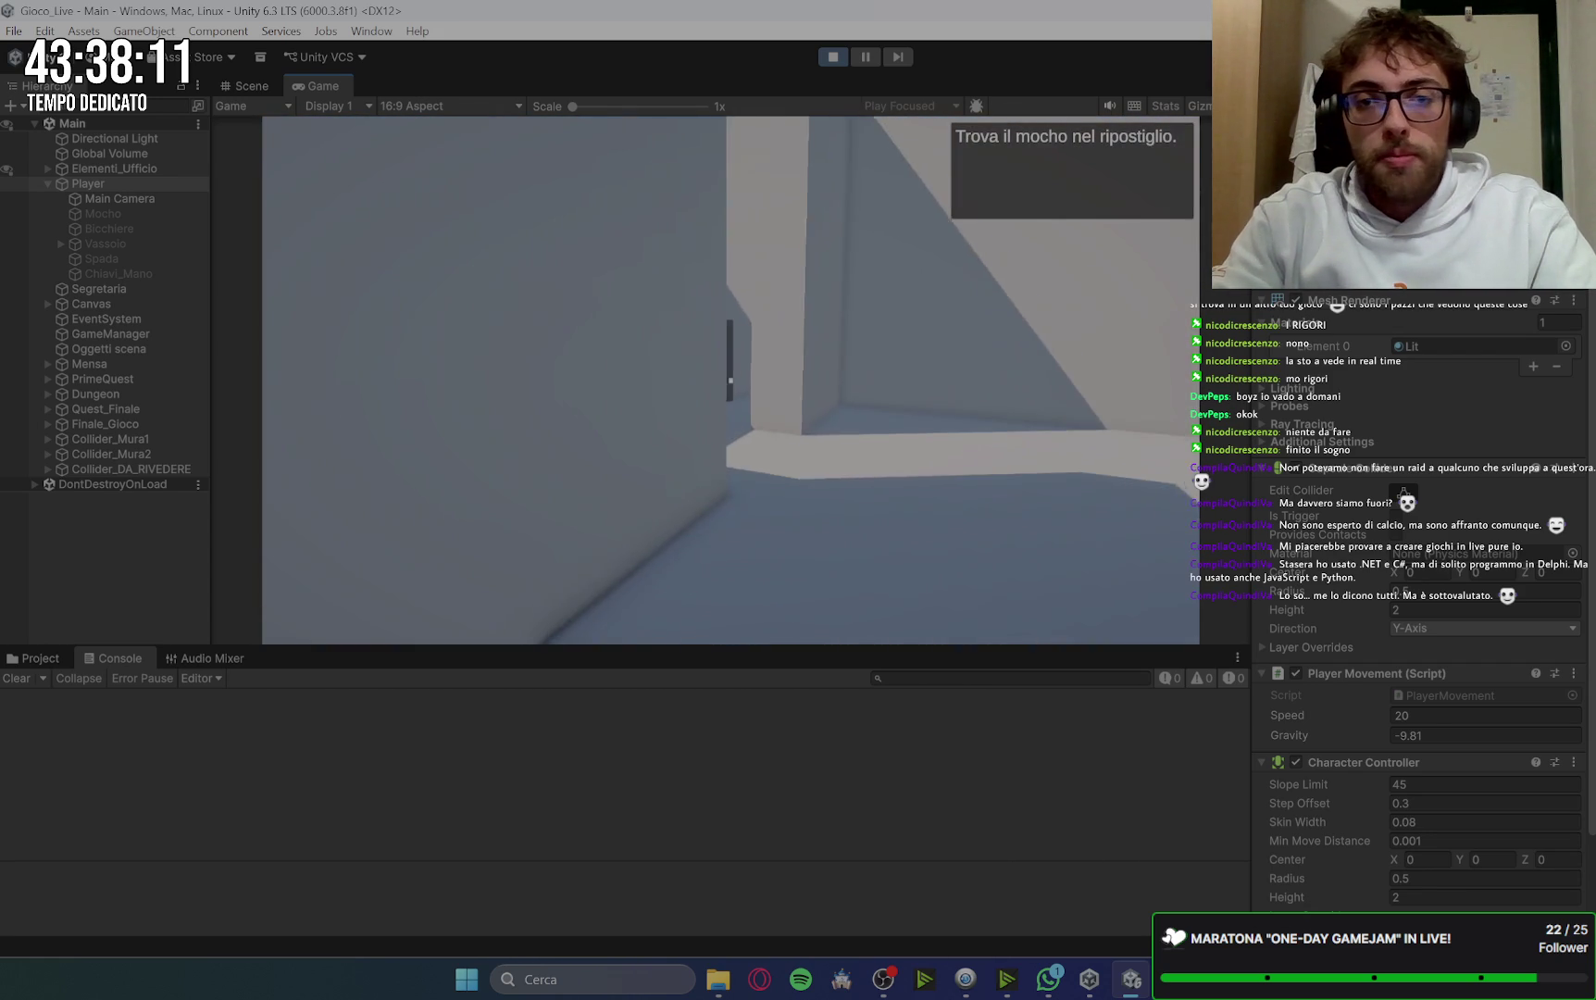
{"action": "key", "text": "w"}
{"action": "key", "text": "e"}
{"action": "key", "text": "space"}
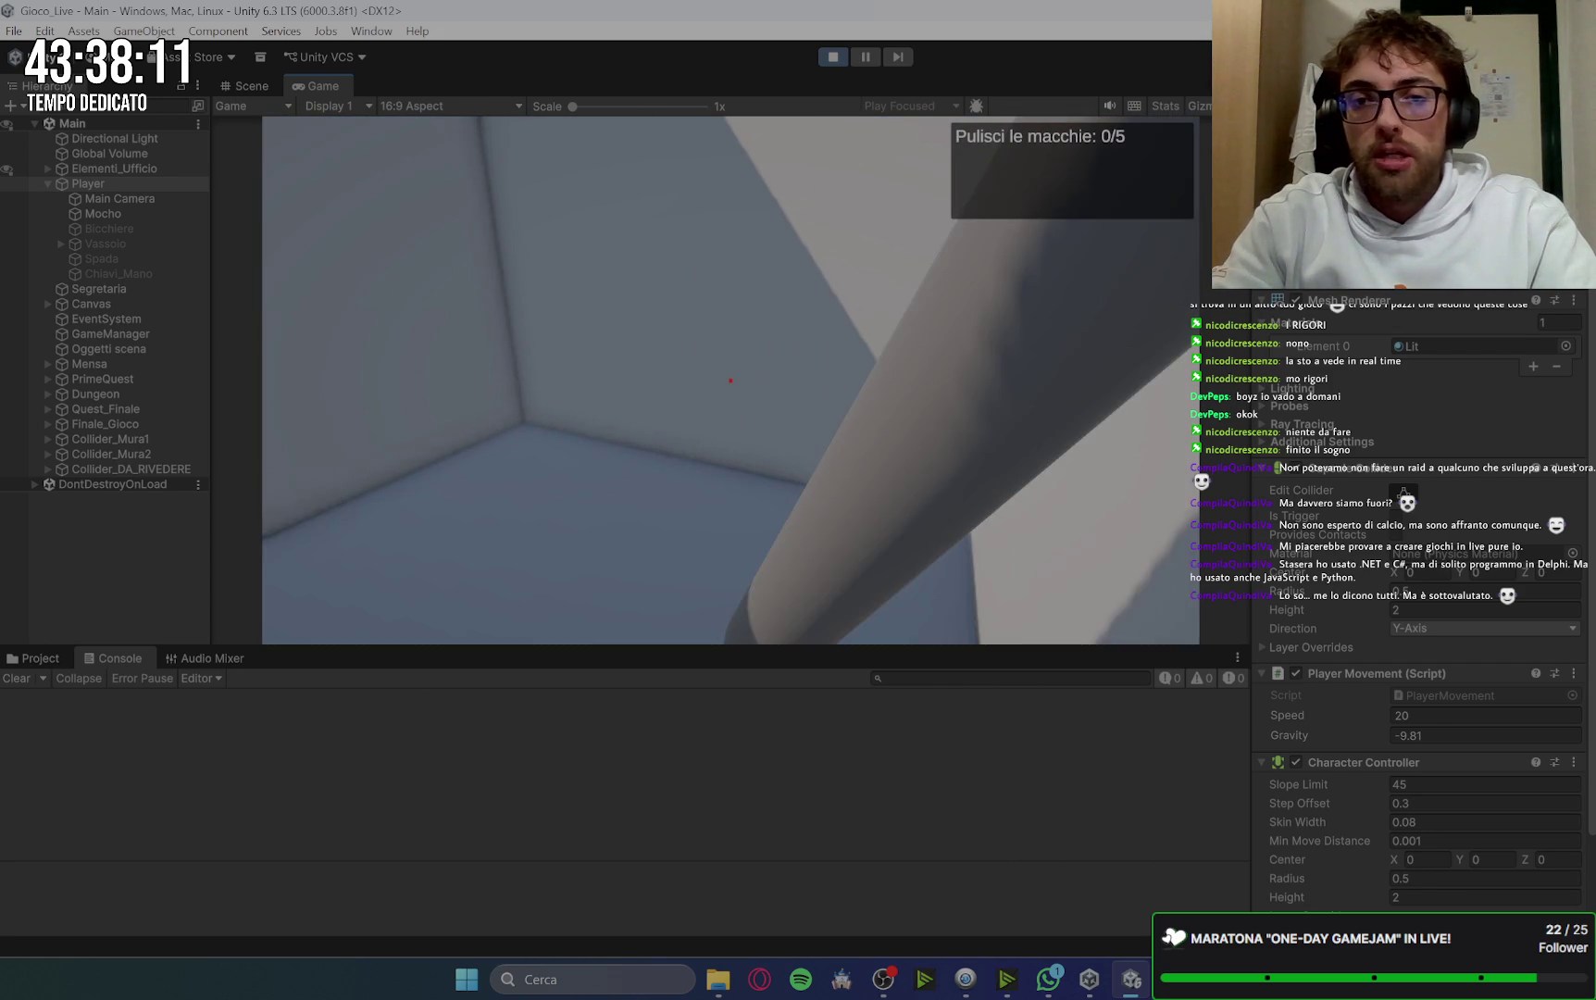
- Clean all five bathroom floor stains with the mop
{"action": "key", "text": "w"}
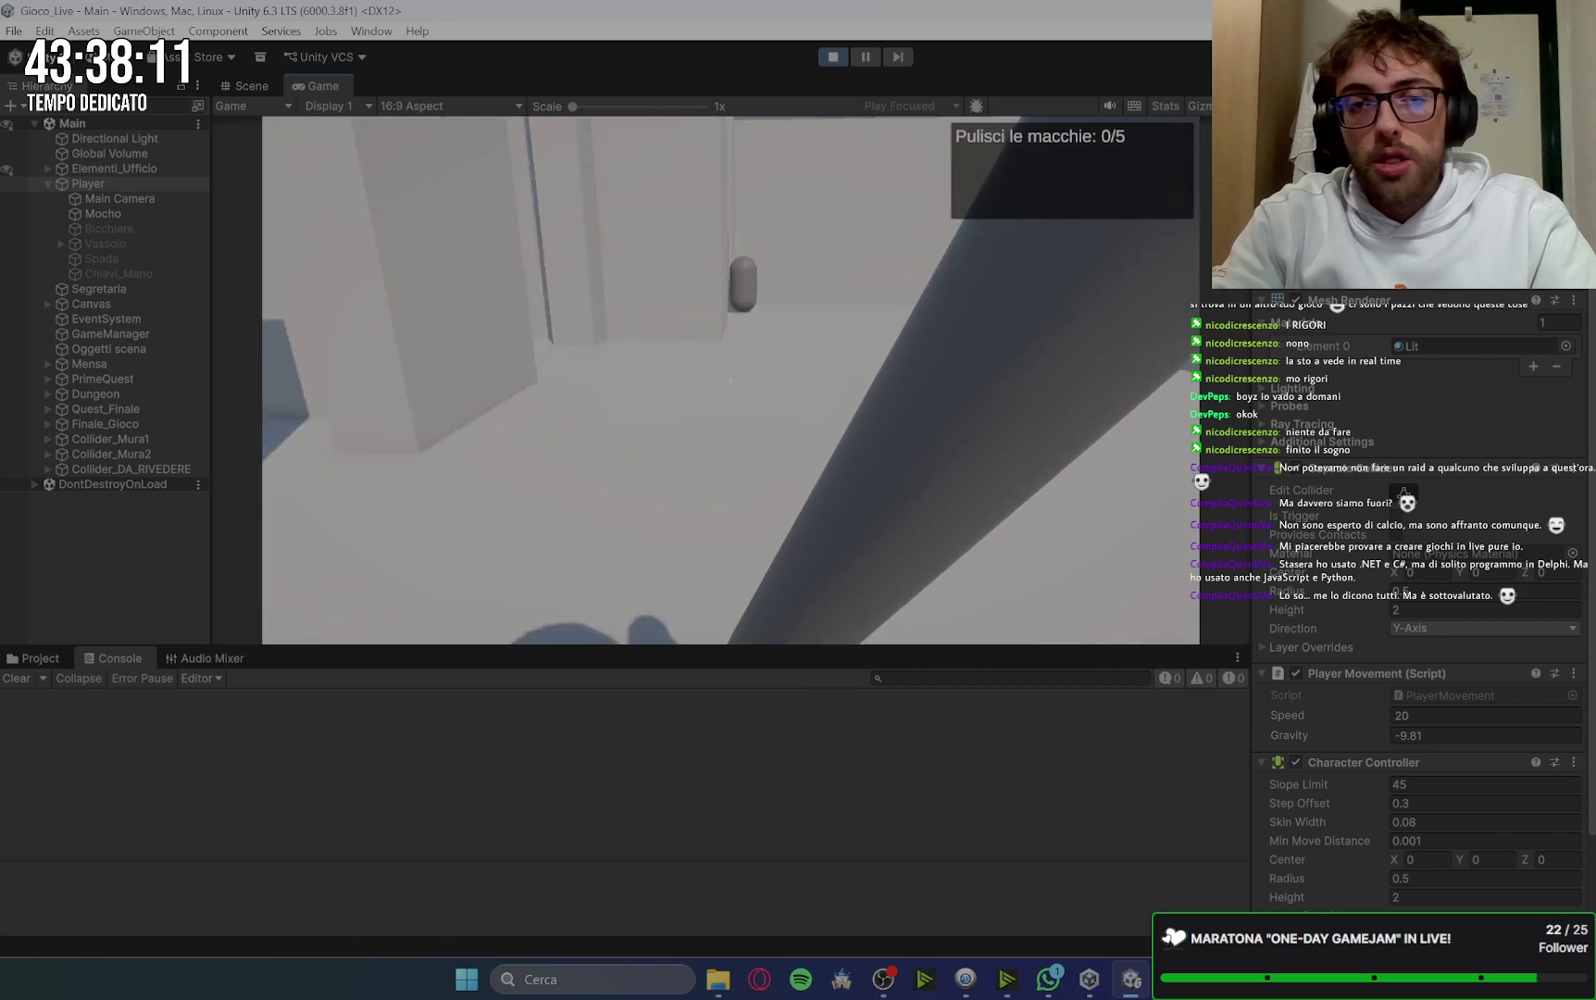
{"action": "key", "text": "w"}
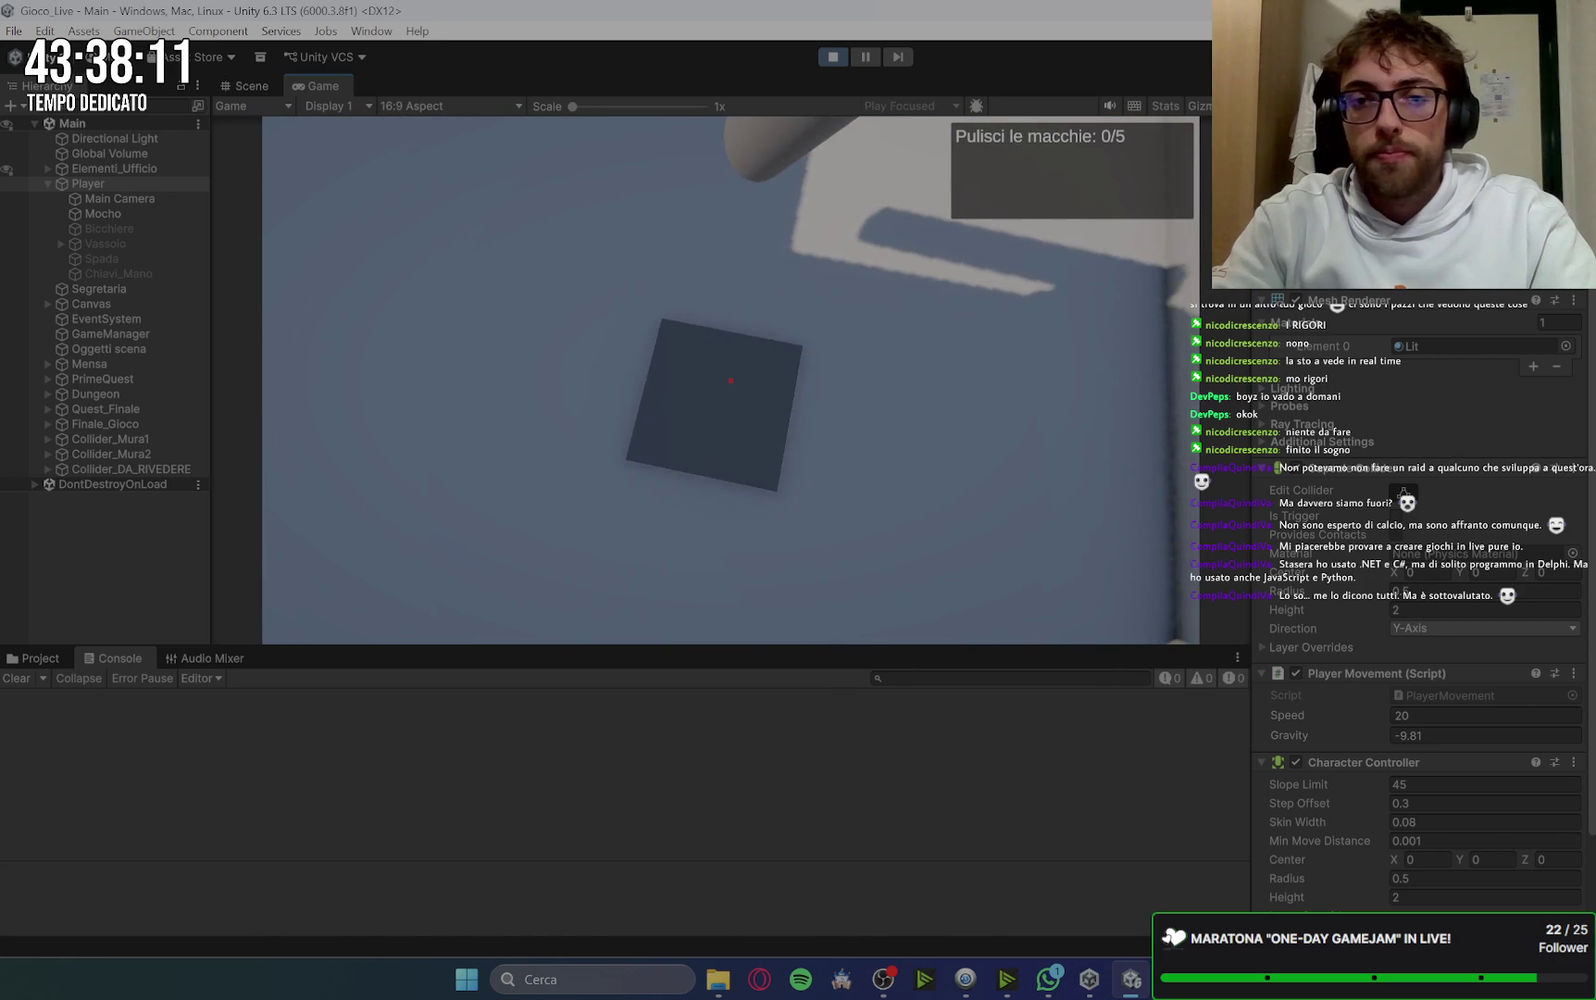
{"action": "key", "text": "s"}
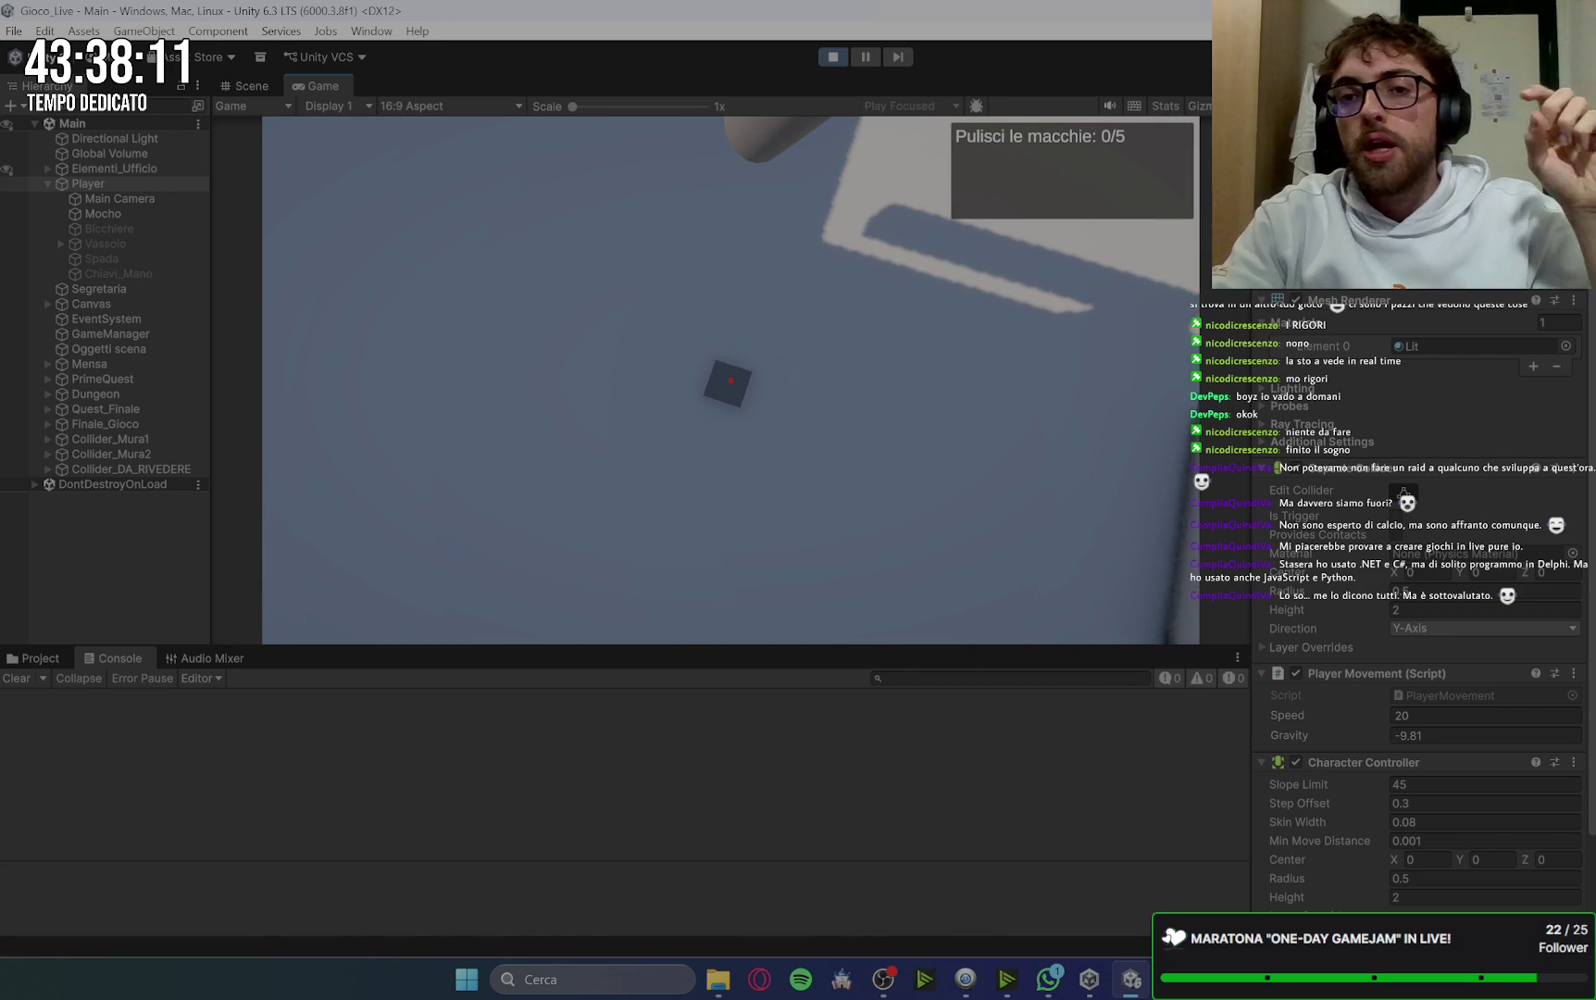
{"action": "left_click", "coordinate": [730, 379]}
{"action": "key", "text": "w"}
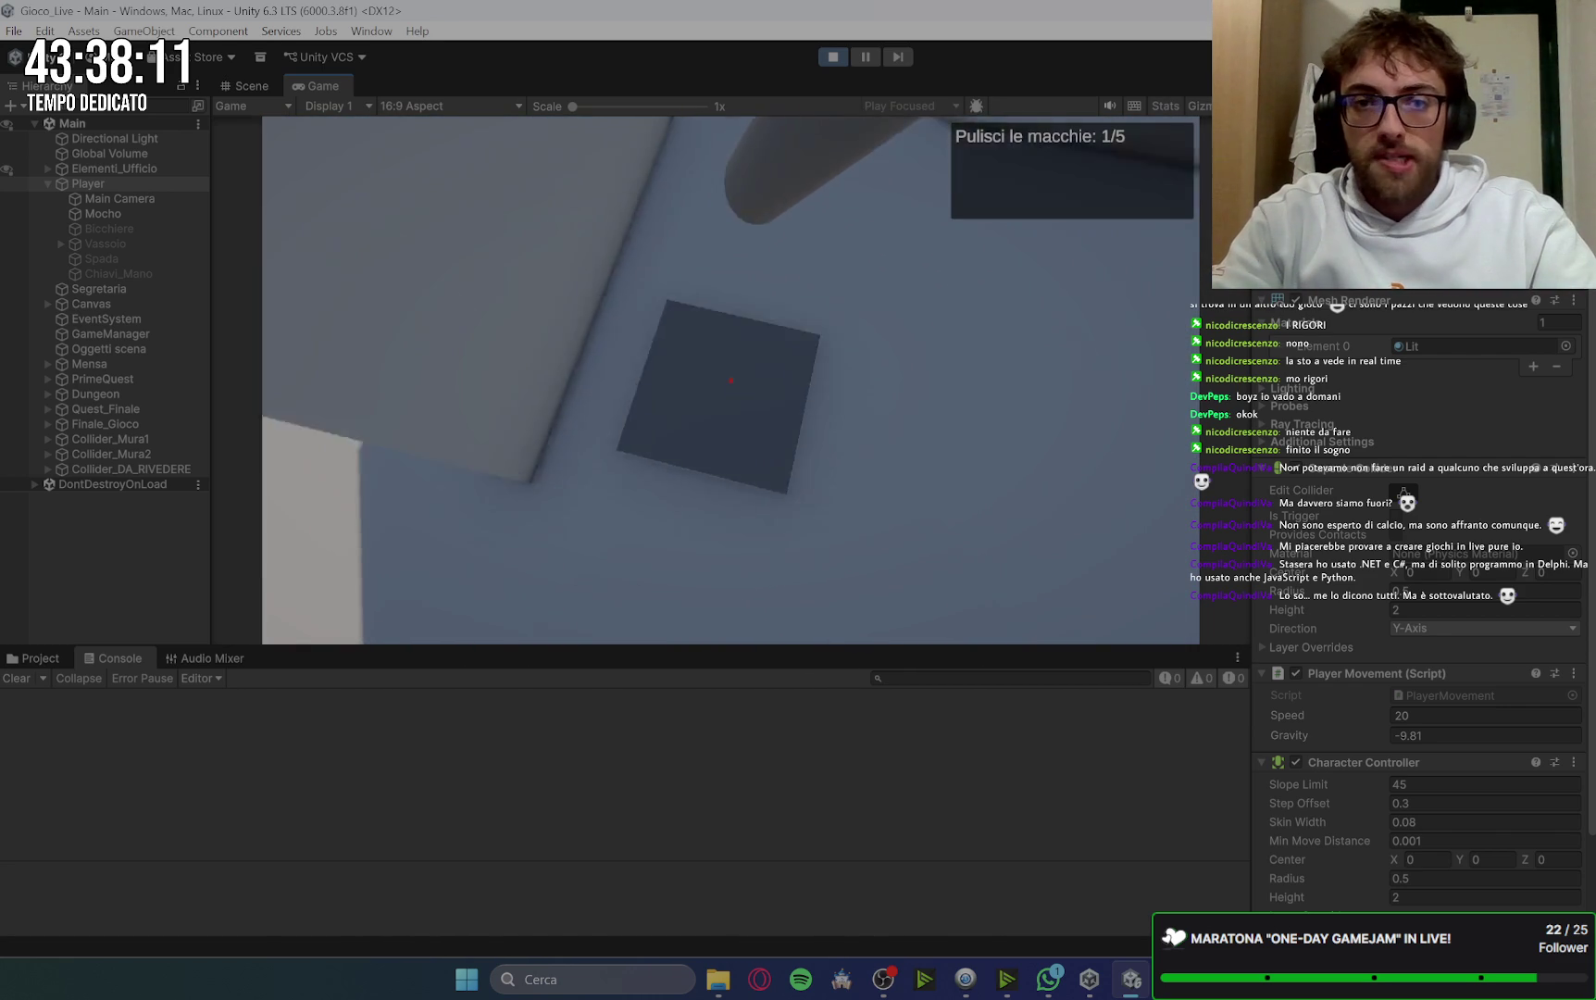
{"action": "key", "text": "s"}
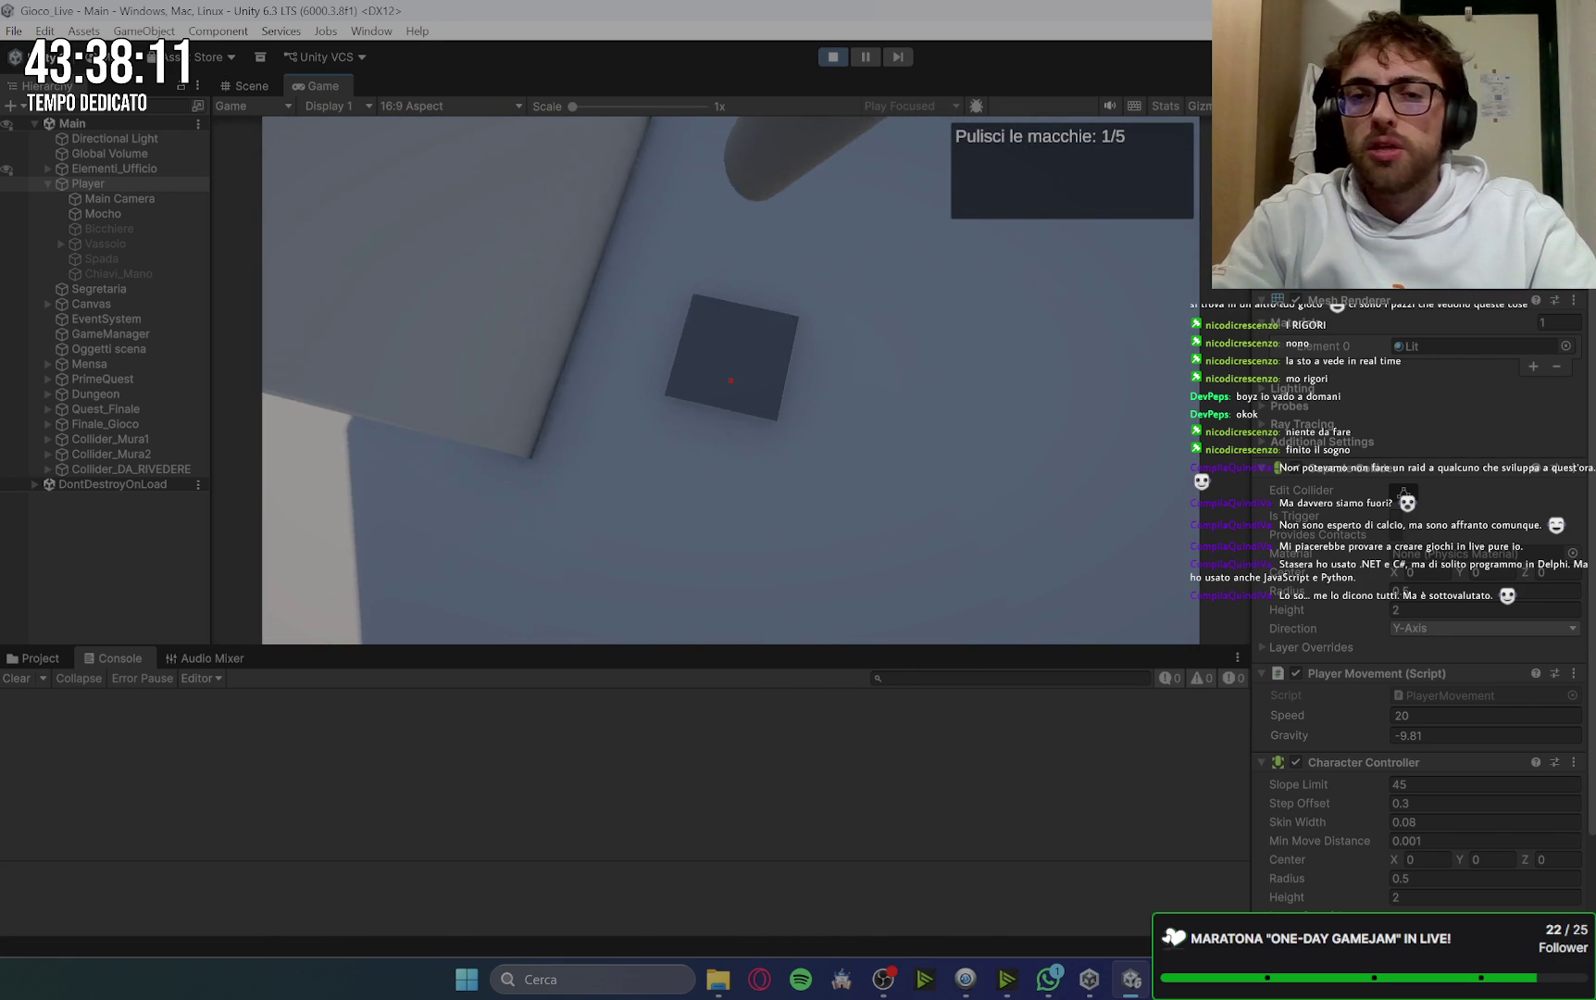
{"action": "left_click", "coordinate": [730, 380]}
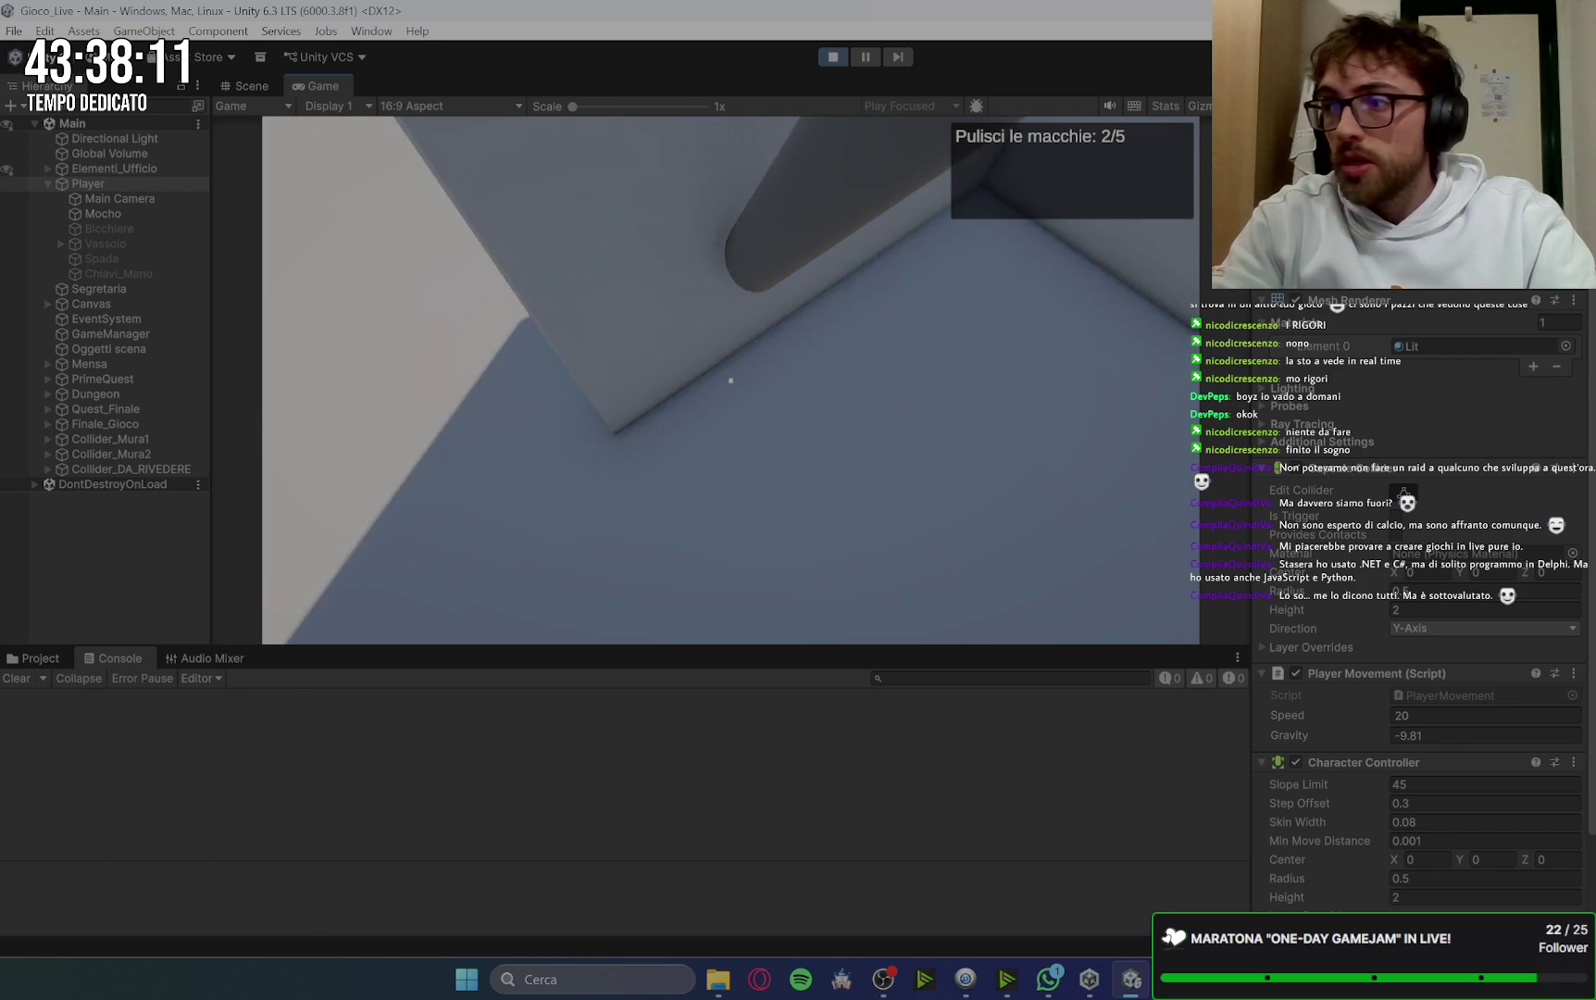
{"action": "left_click", "coordinate": [730, 379]}
{"action": "left_click", "coordinate": [730, 379]}
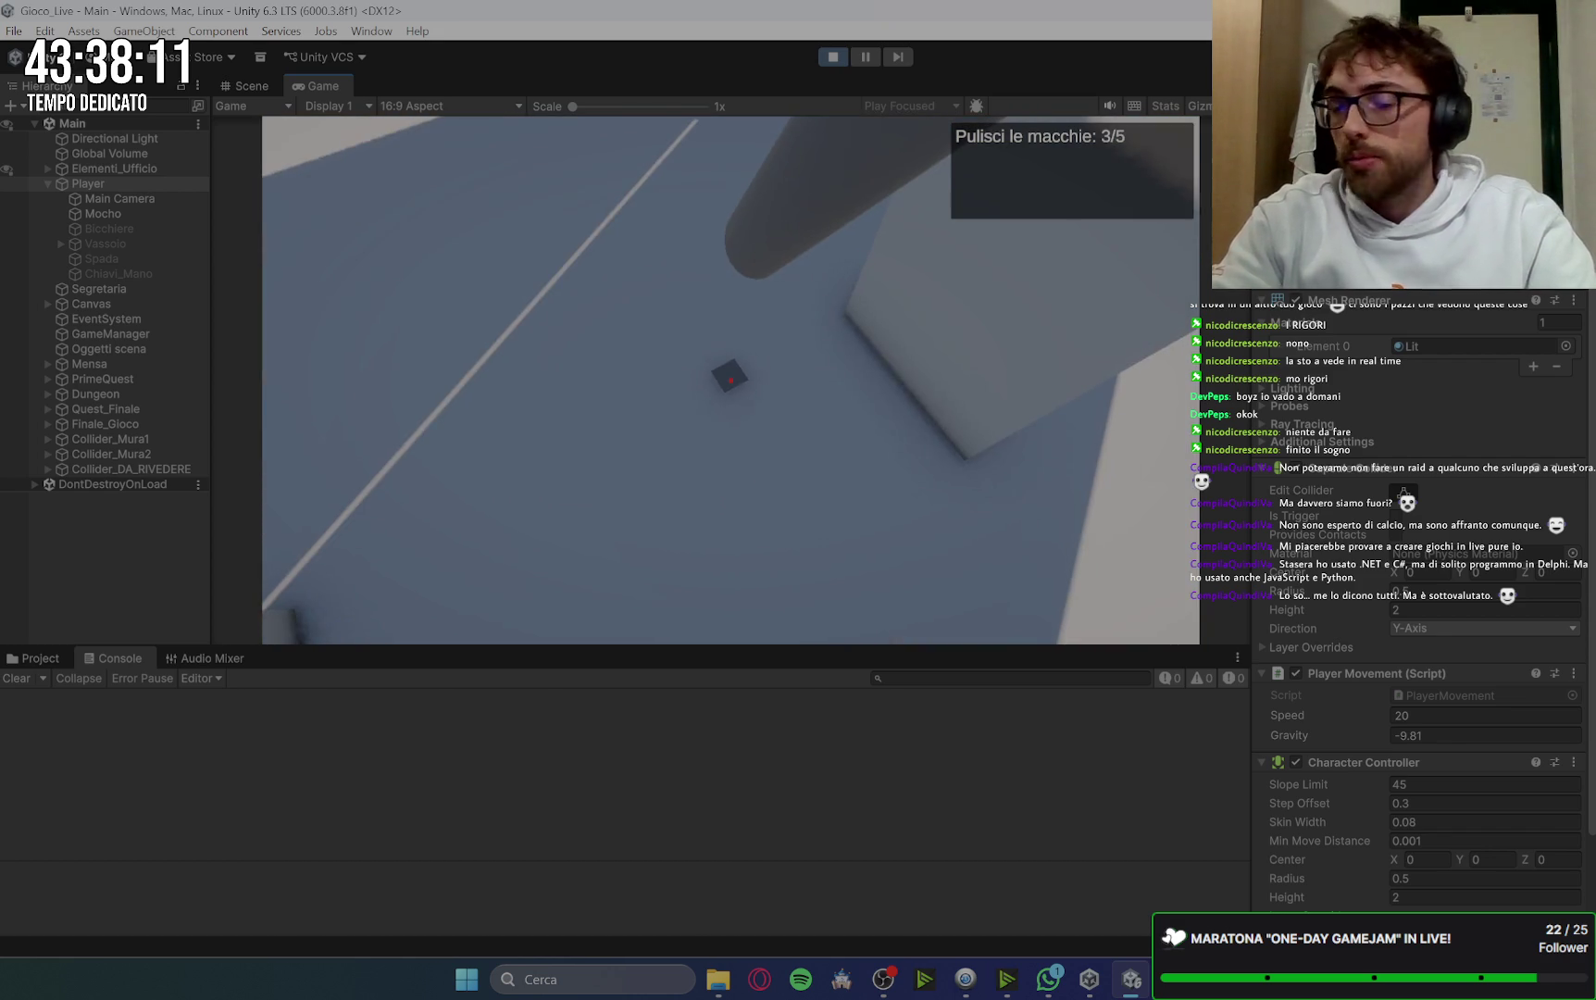
{"action": "left_click", "coordinate": [731, 380]}
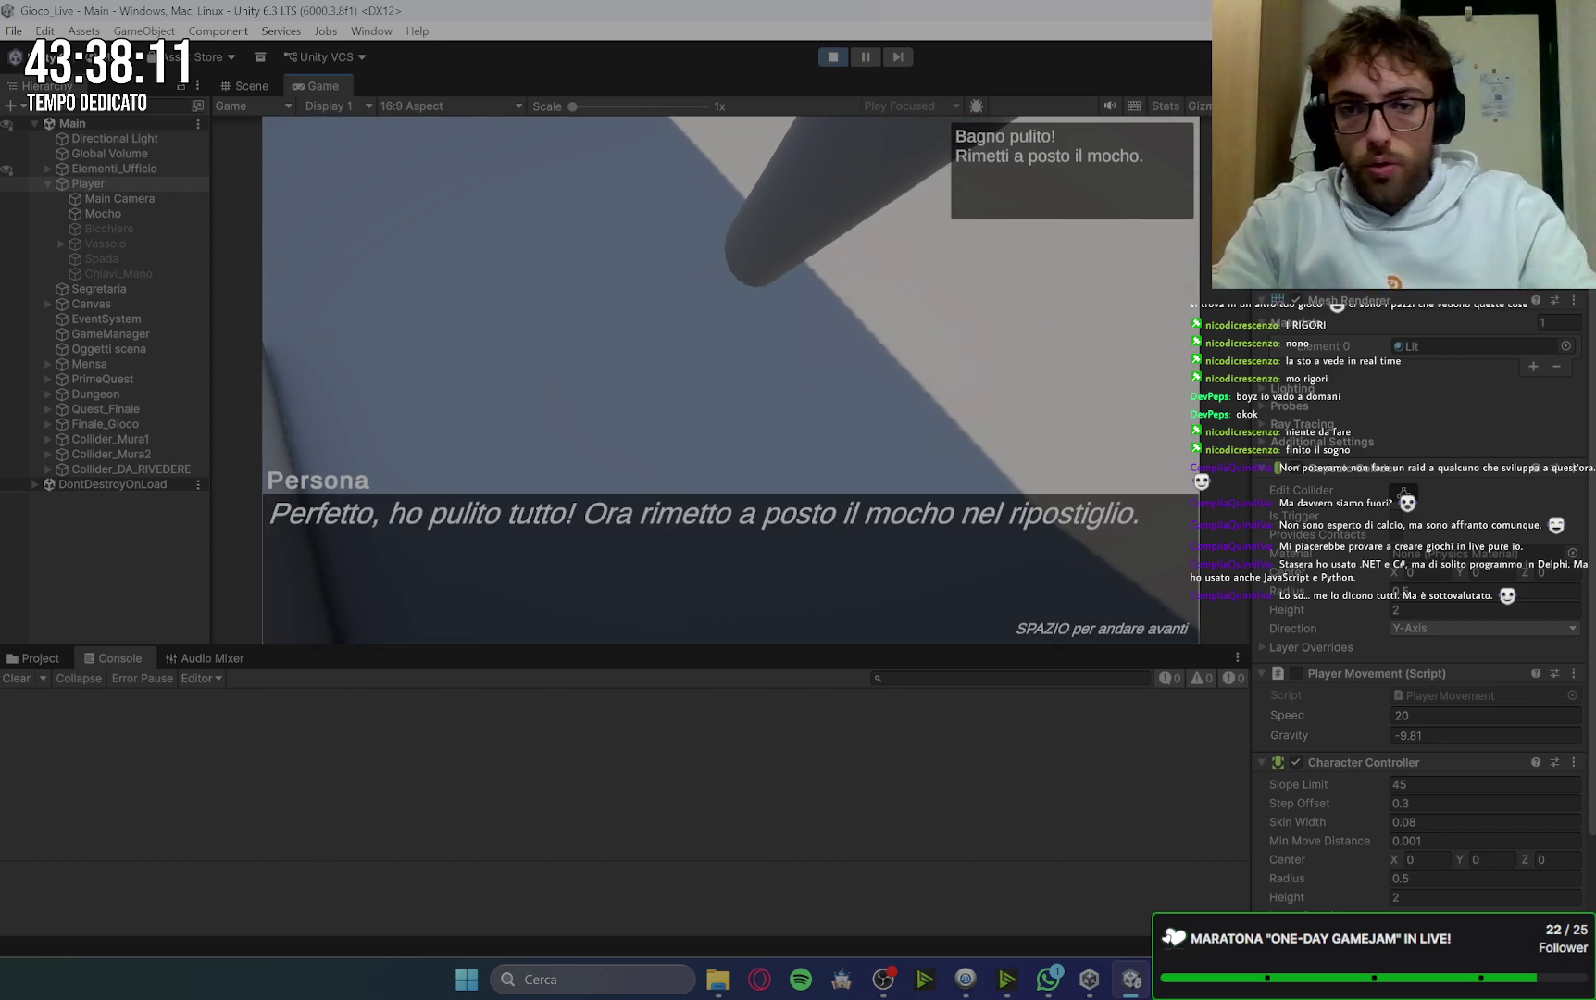
- Dismiss the bathroom-clean message and put the mop back in the closet
{"action": "key", "text": "space"}
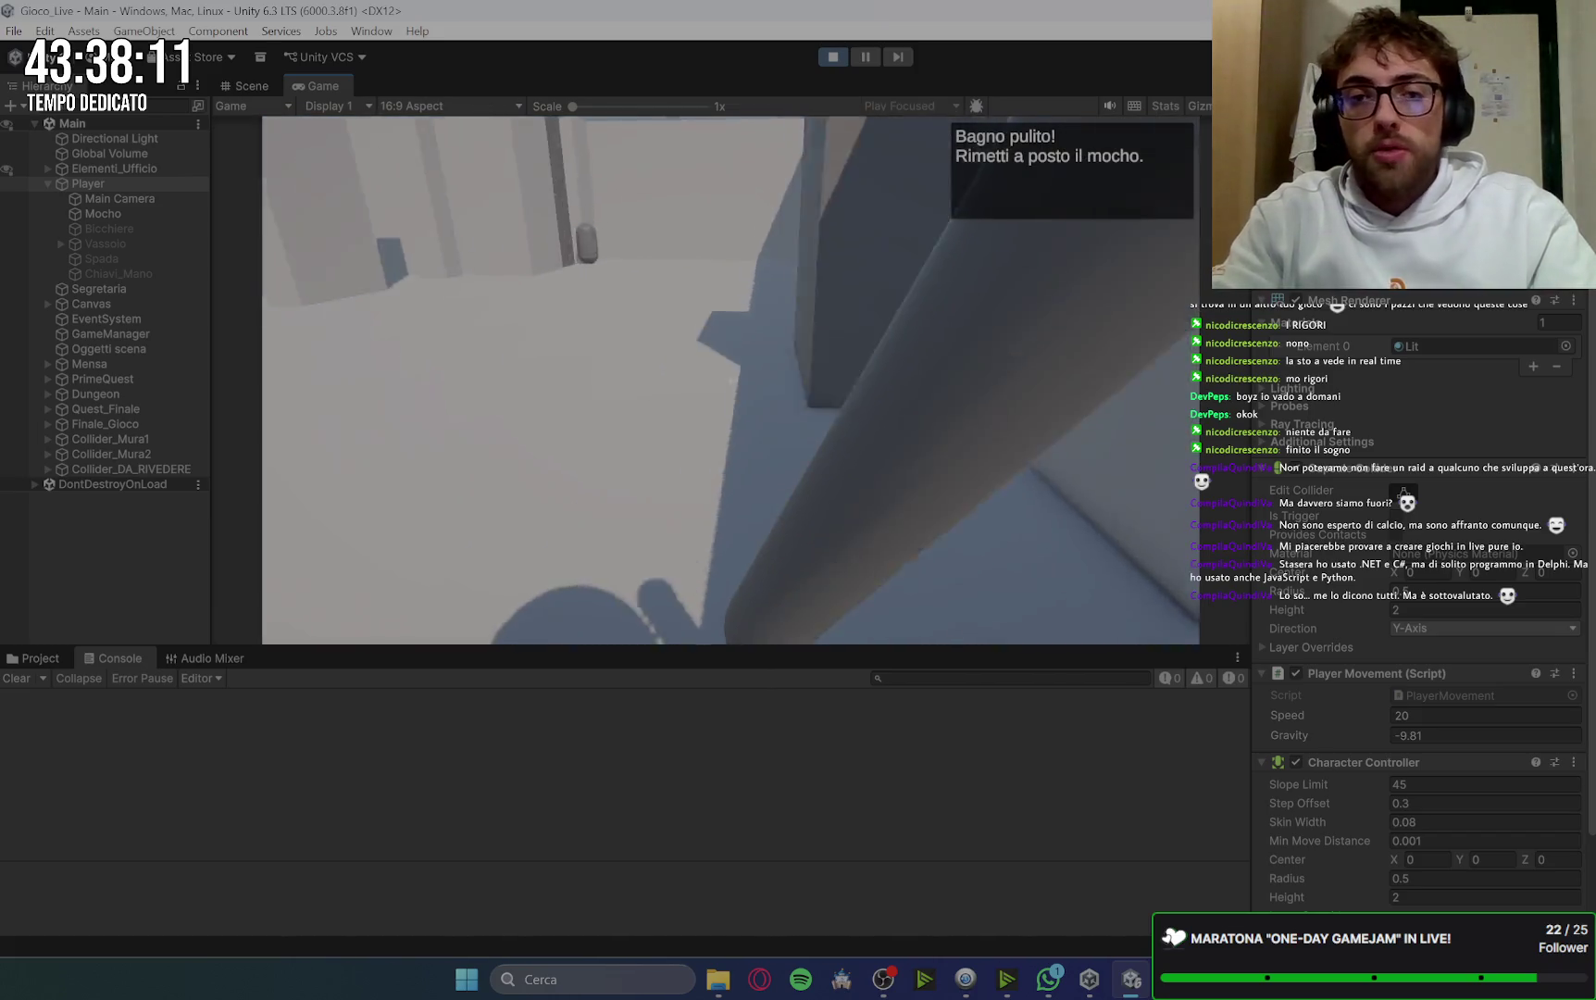
{"action": "left_click", "coordinate": [730, 380]}
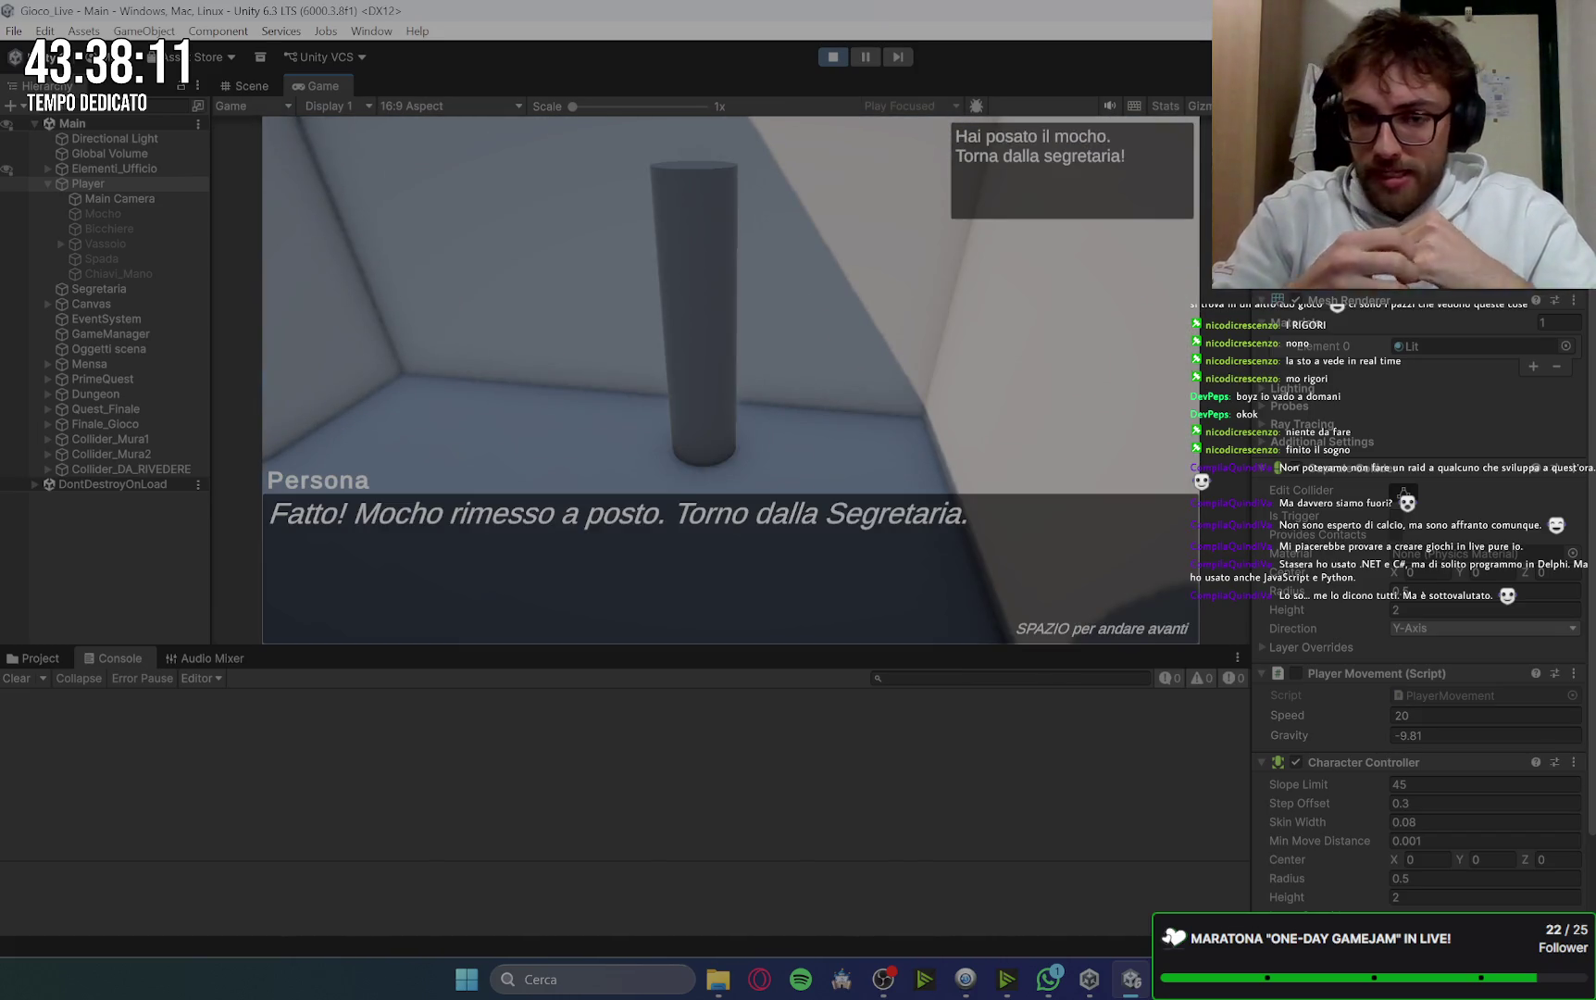
{"action": "key", "text": "space"}
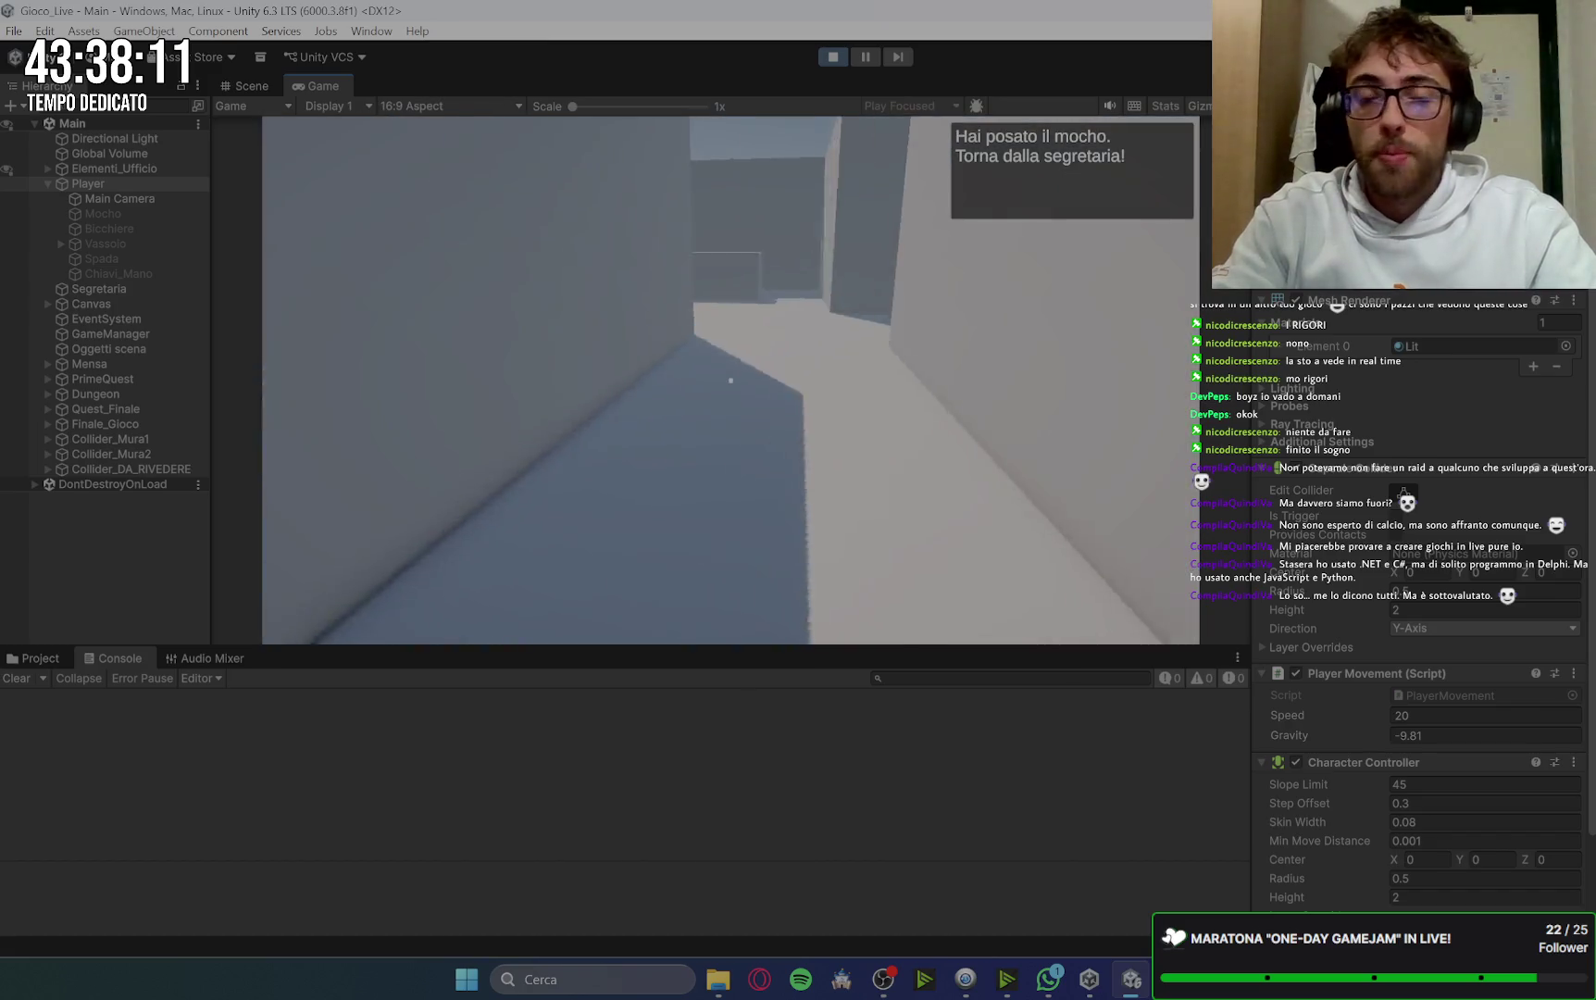
- Brew a coffee at the machine and deliver it to the boss's office
{"action": "key", "text": "w"}
{"action": "key", "text": "w"}
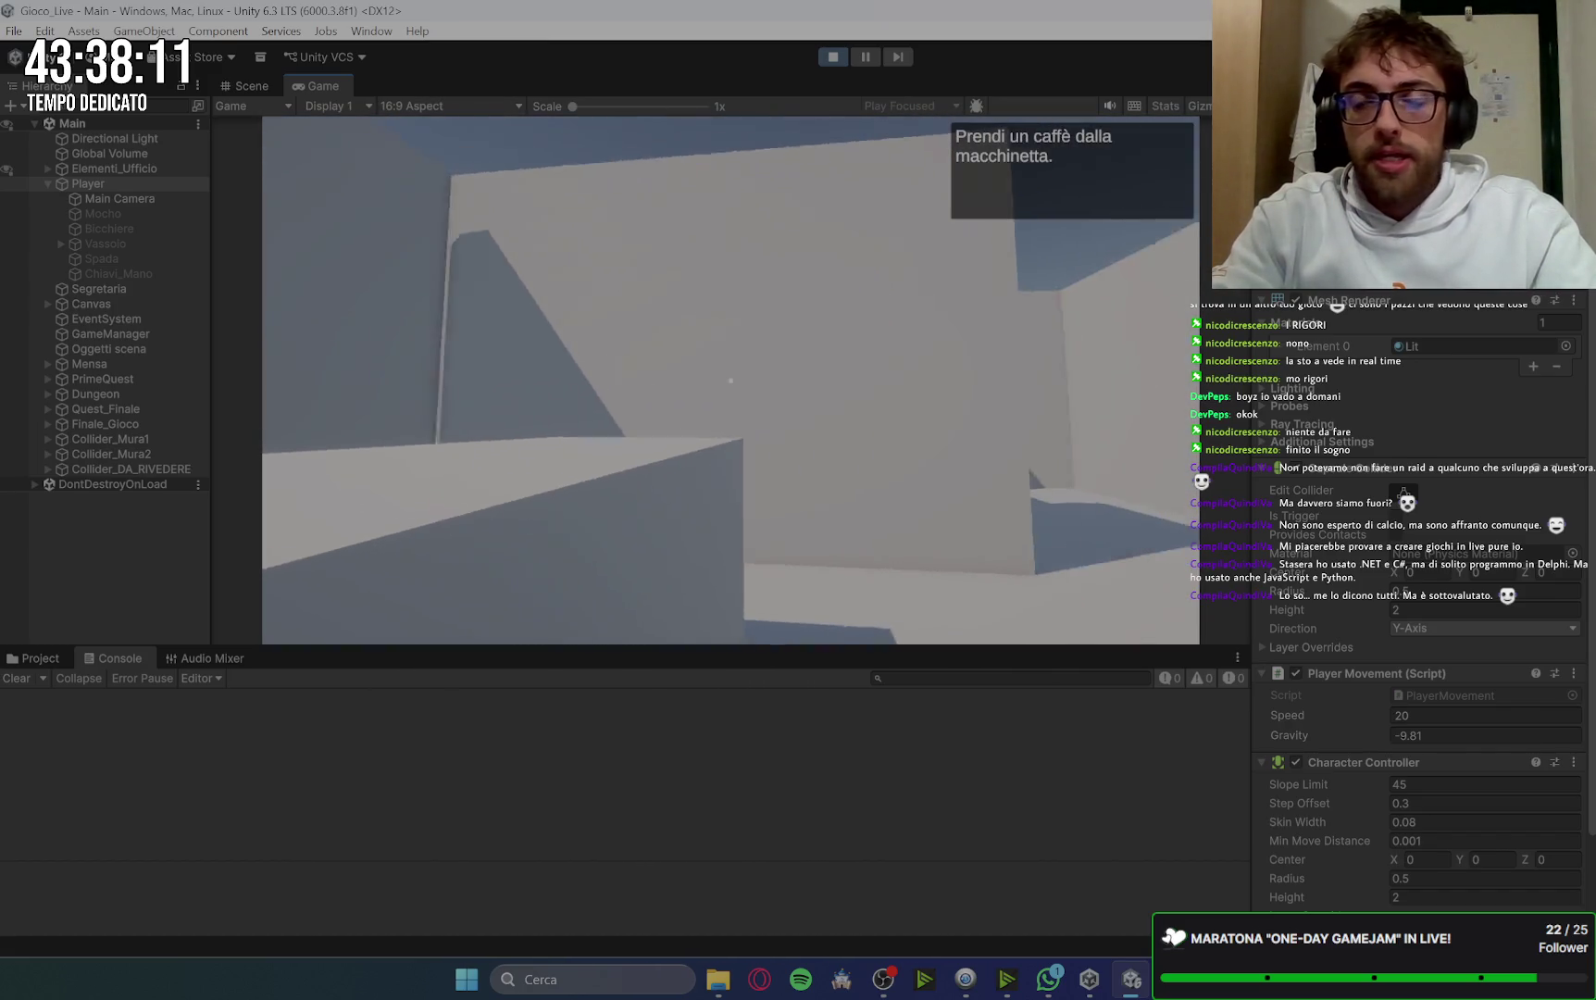
{"action": "key", "text": "w"}
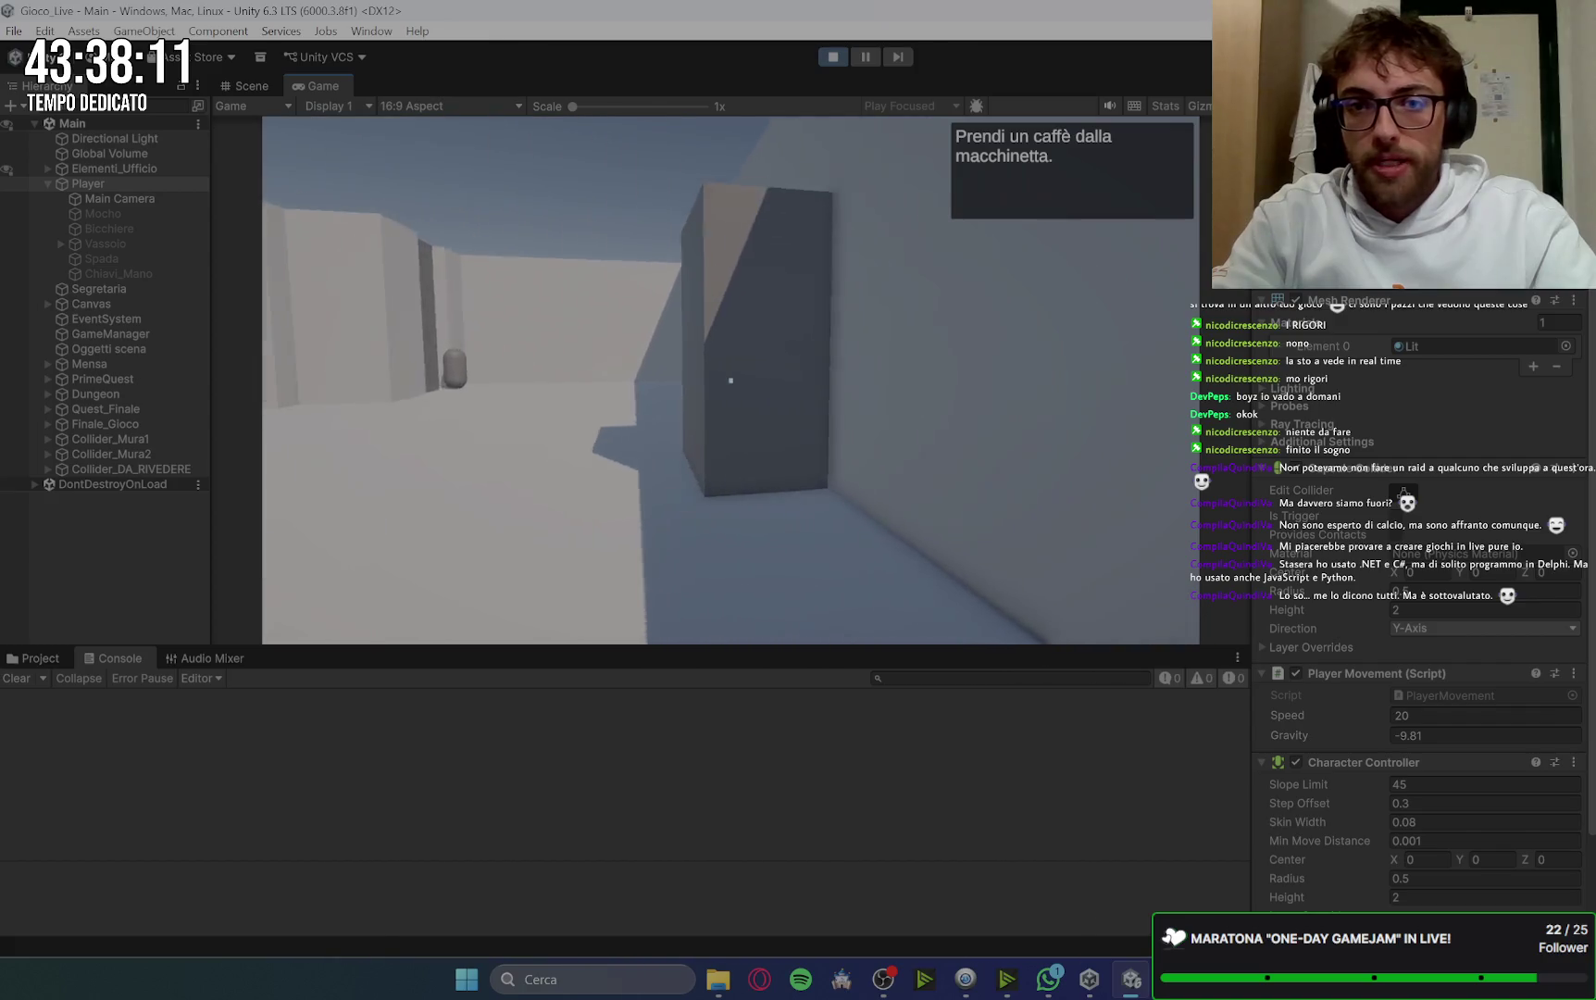
{"action": "key", "text": "e"}
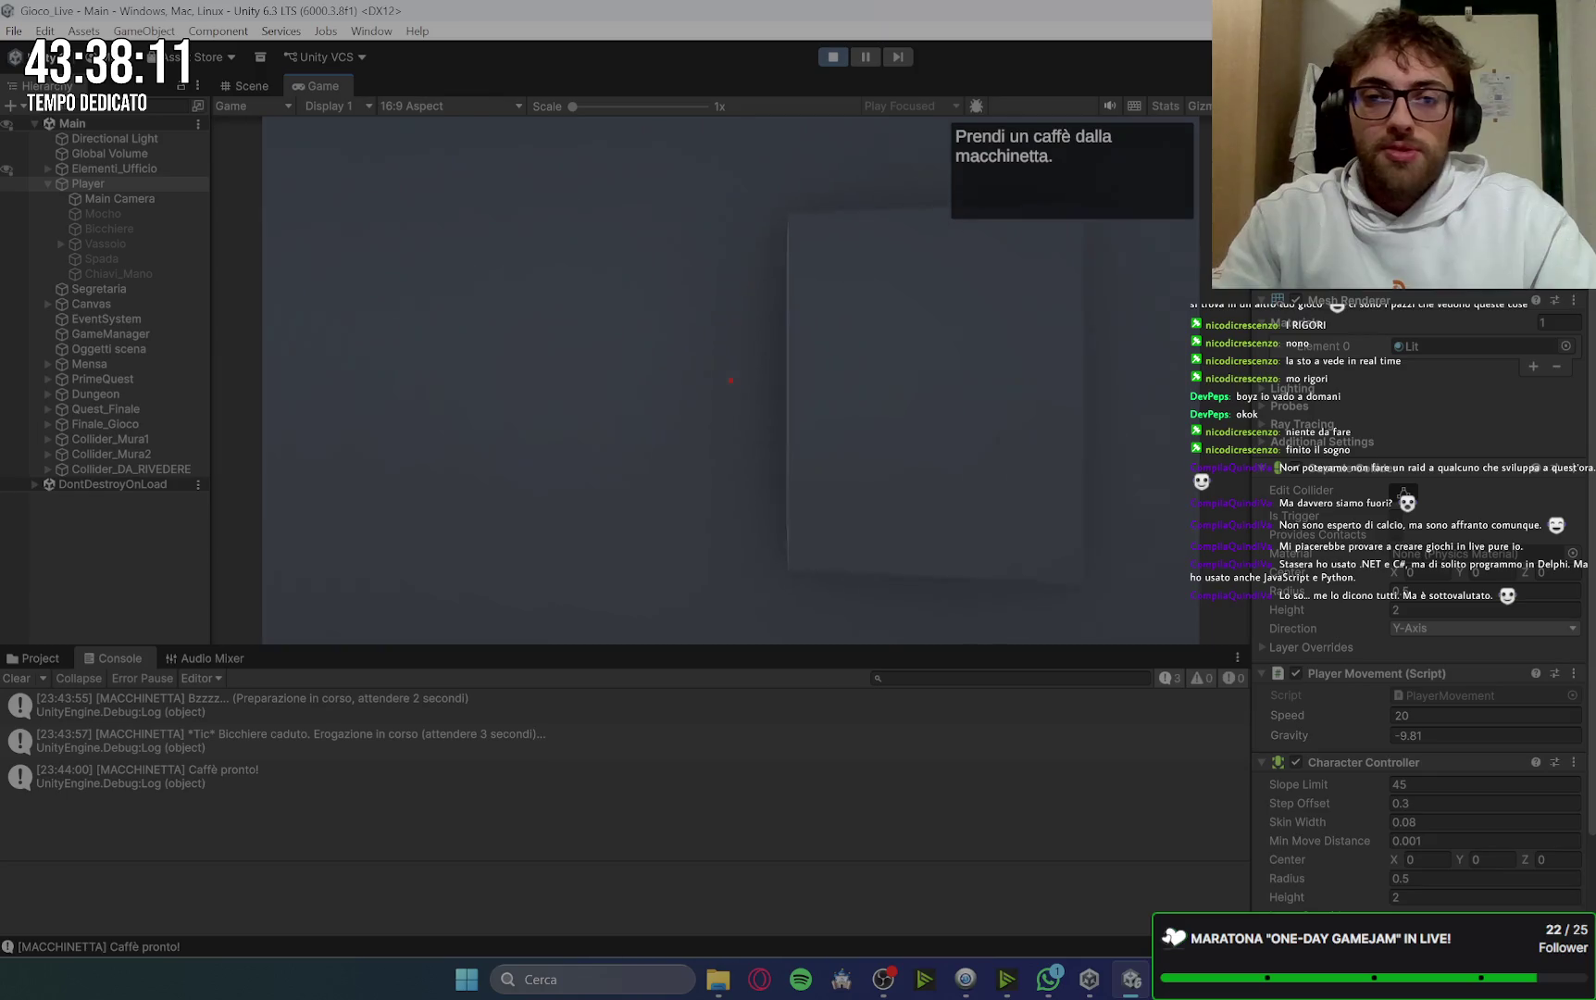
{"action": "key", "text": "e"}
{"action": "key", "text": "space"}
{"action": "key", "text": "w"}
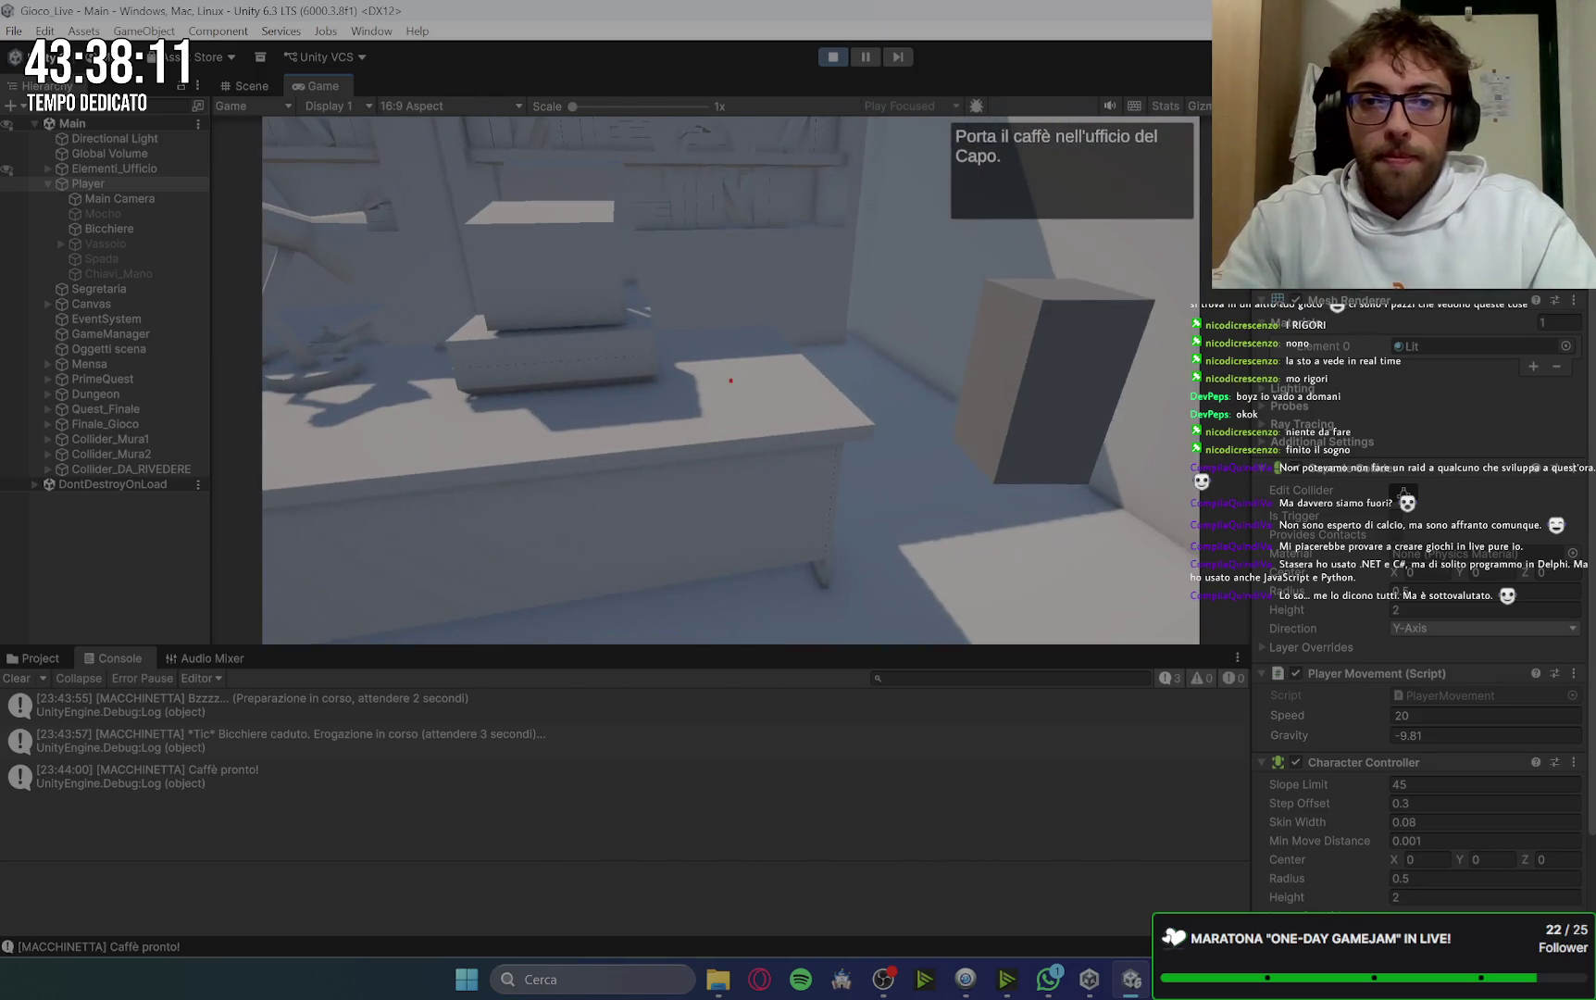
{"action": "key", "text": "space"}
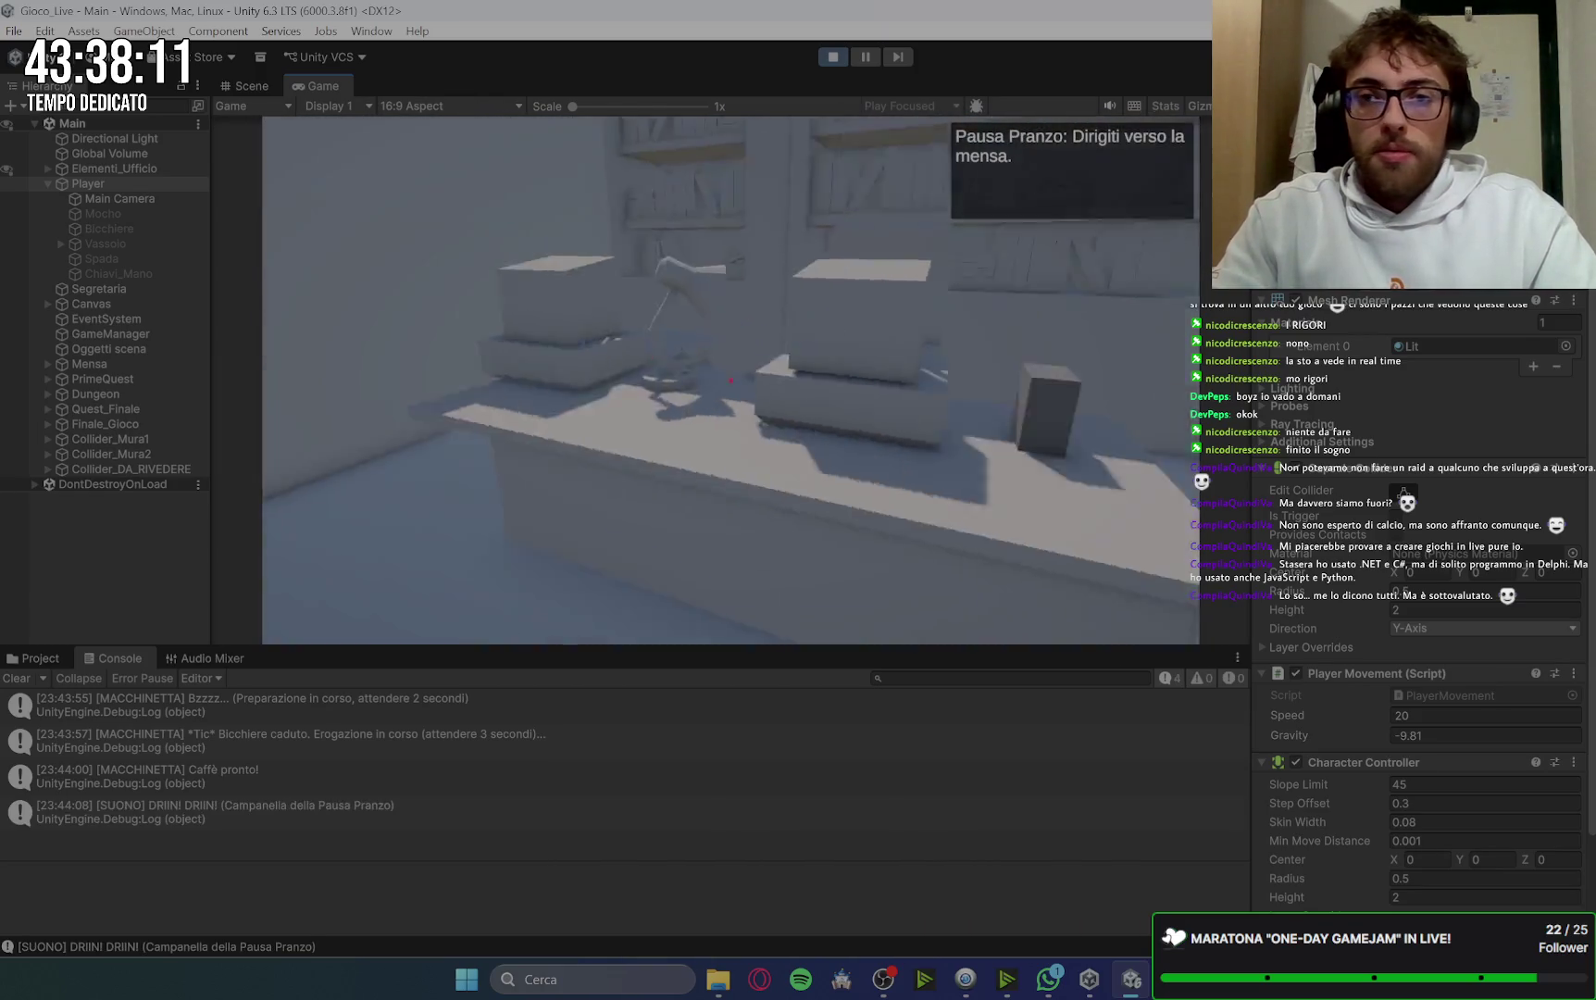
- Walk into the cafeteria and pick up a tray
{"action": "key", "text": "w"}
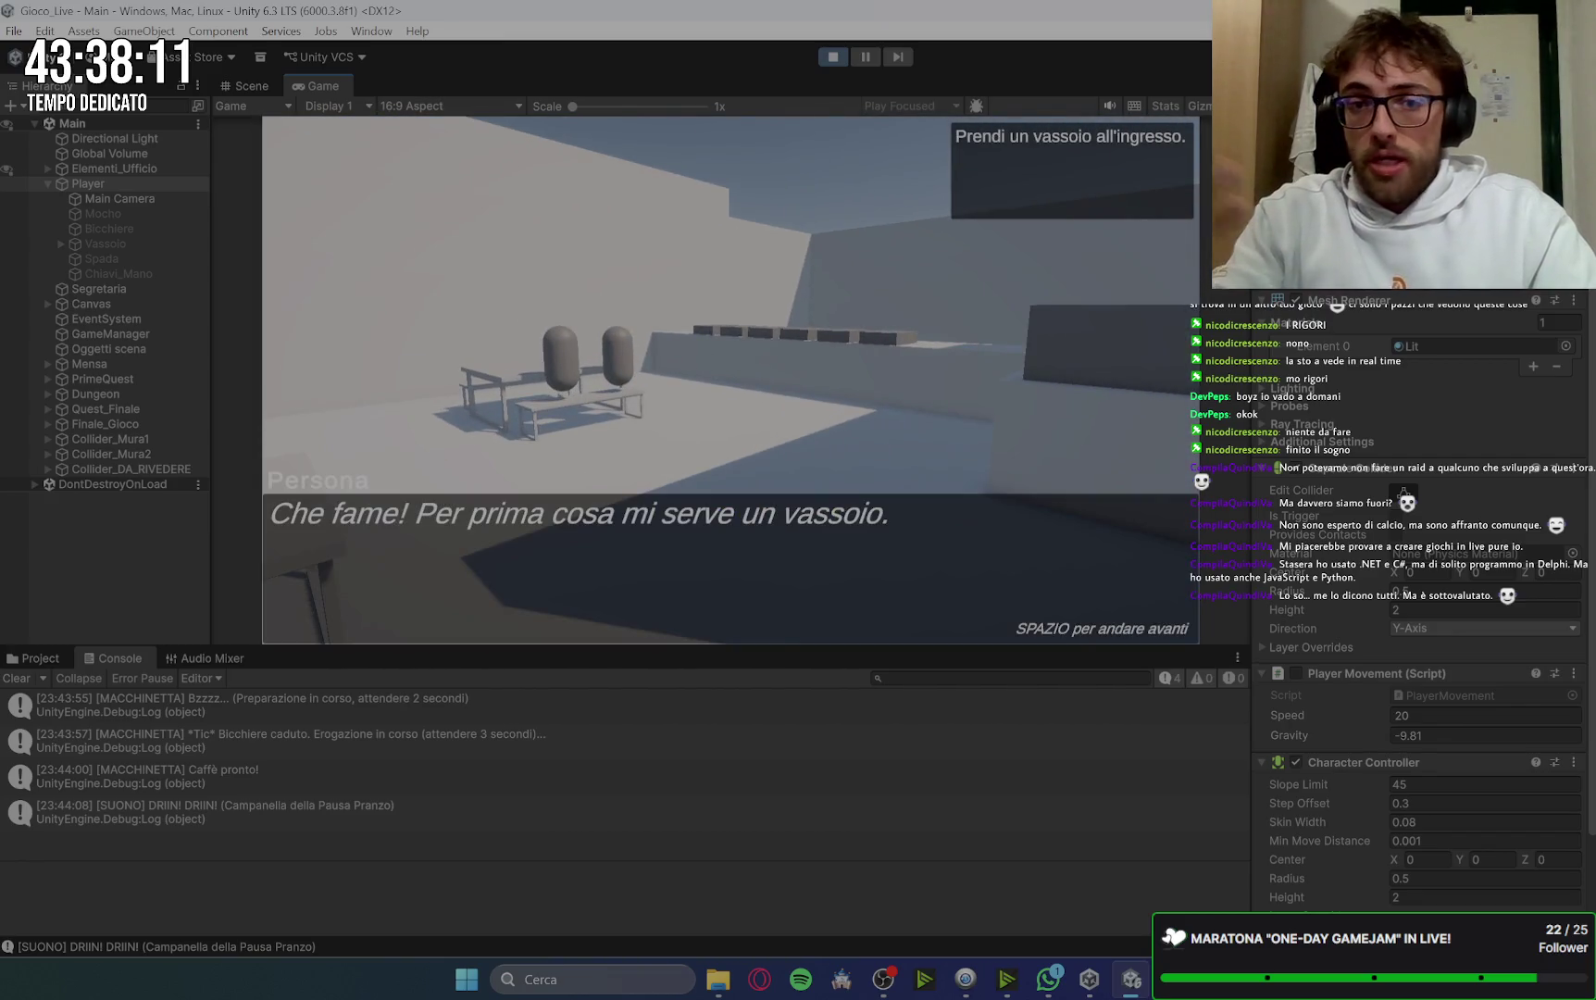
{"action": "key", "text": "space"}
{"action": "key", "text": "w"}
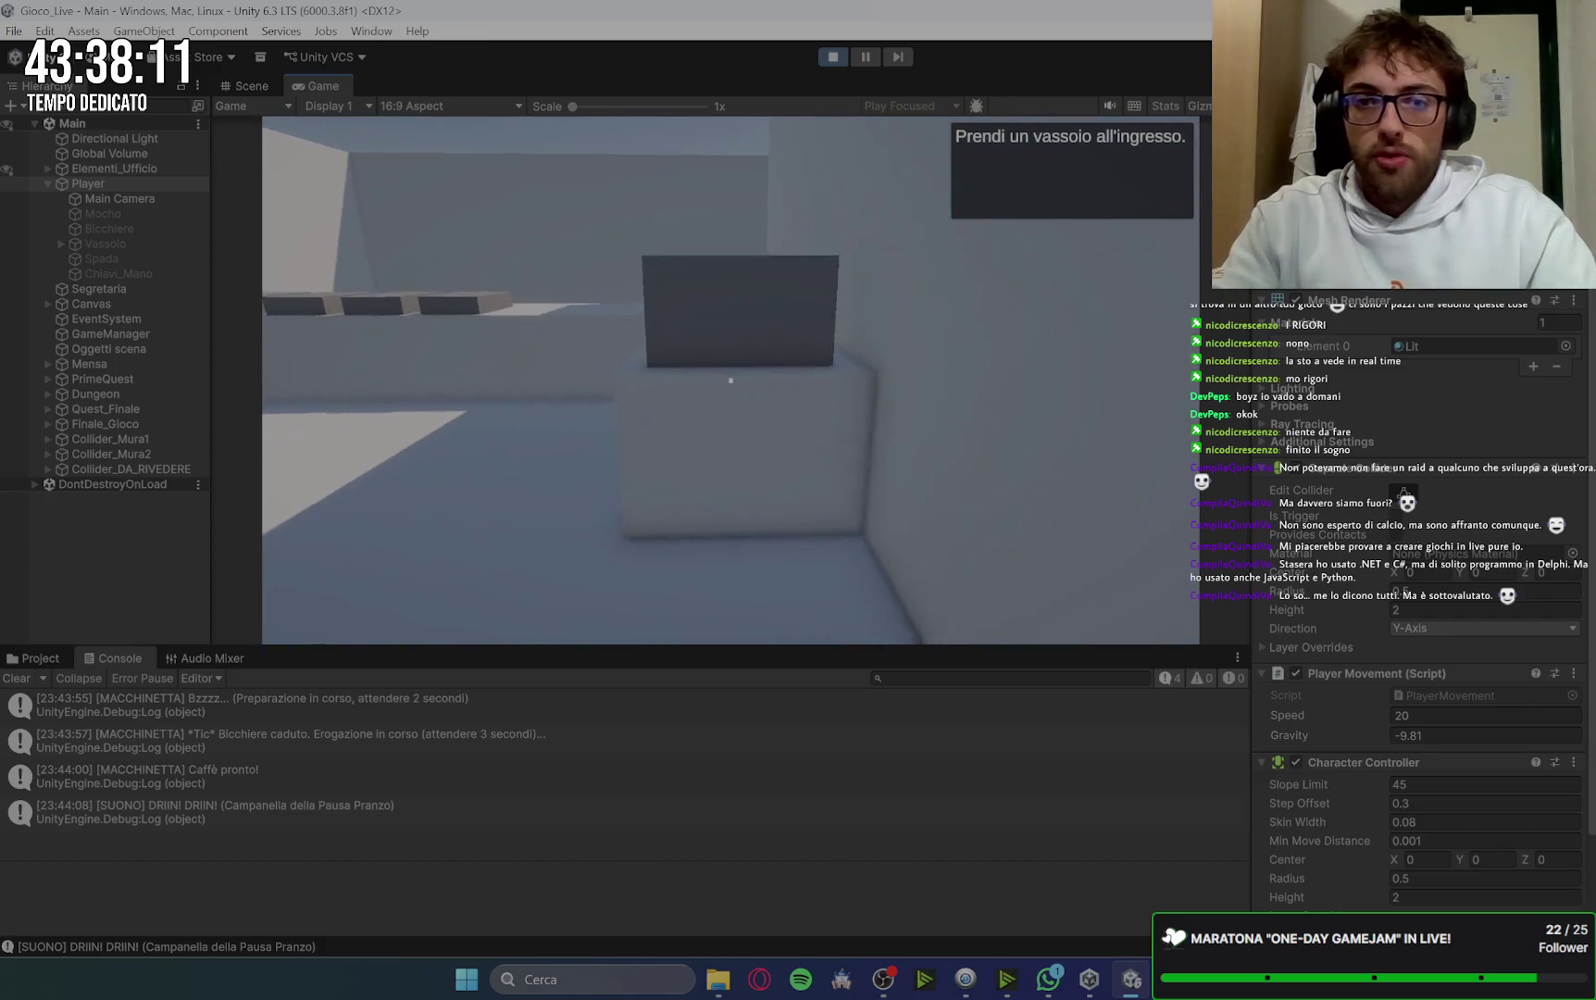
{"action": "key", "text": "e"}
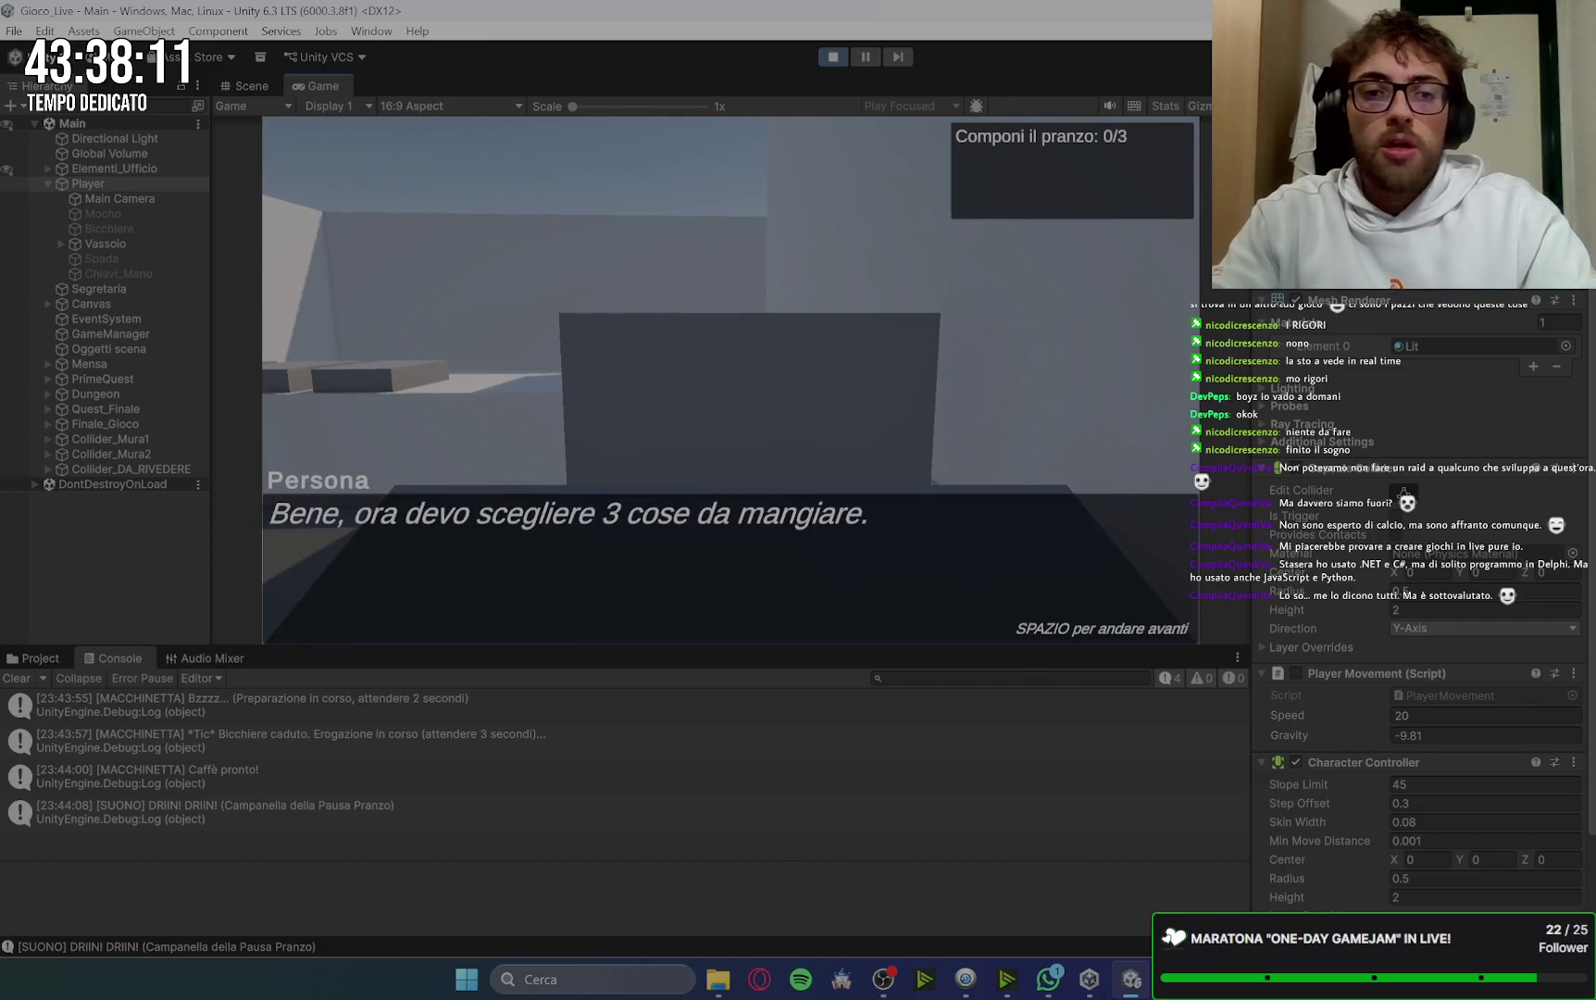
{"action": "key", "text": "space"}
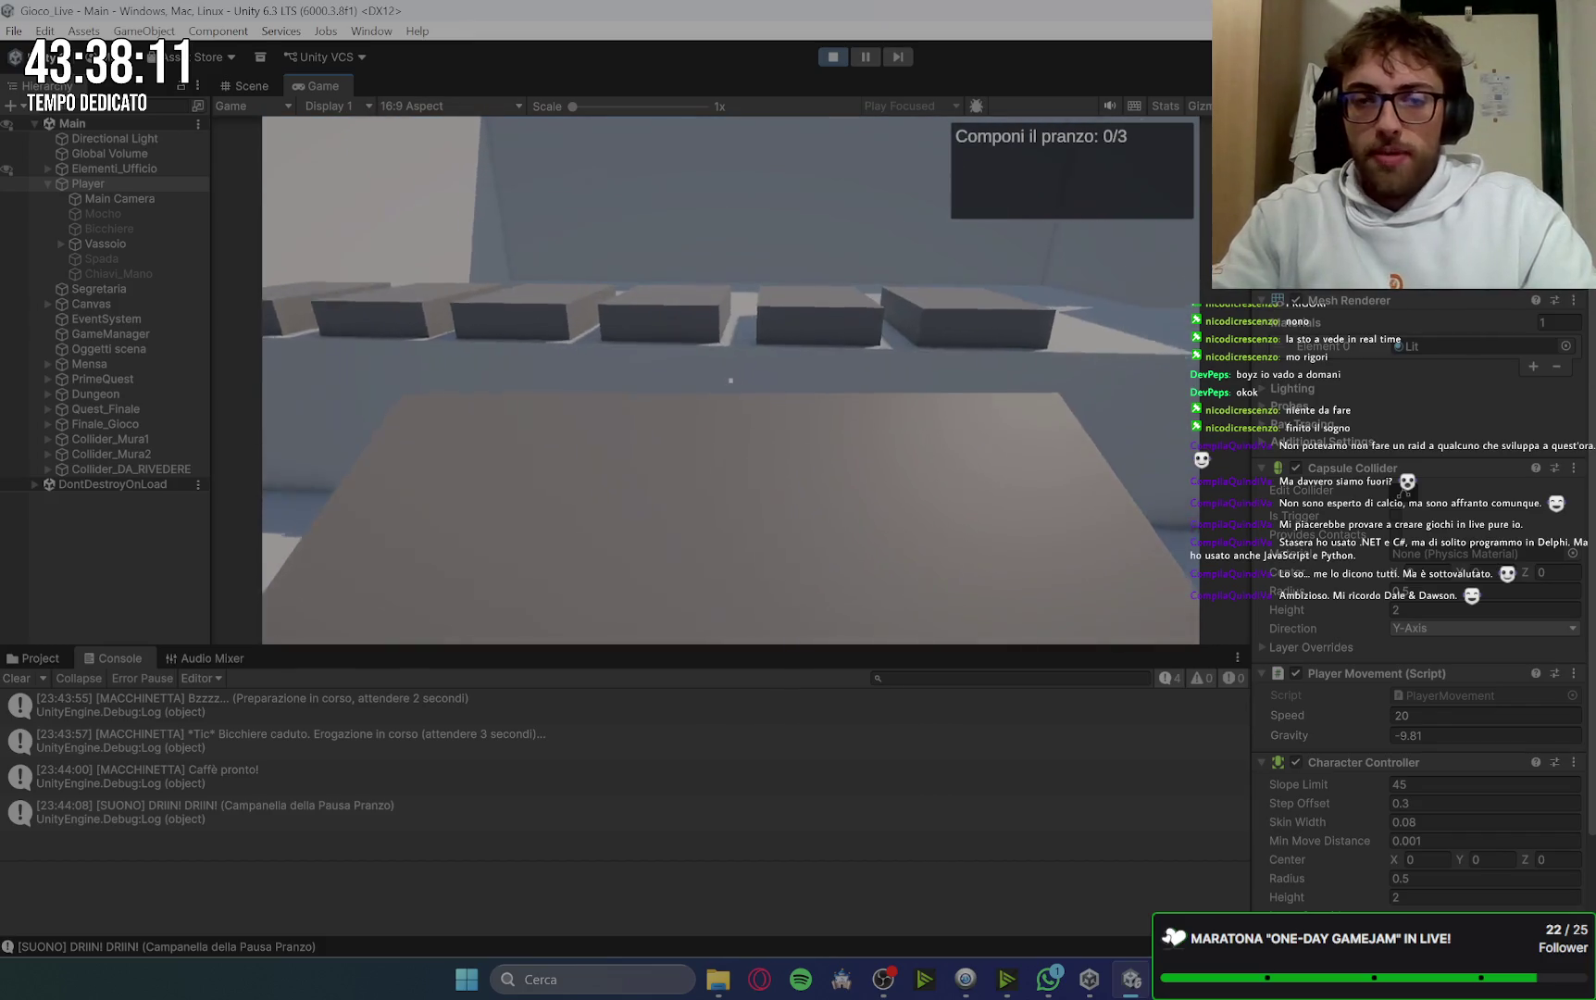
- Add three food items to the tray, sit down and go through the Collega Misterioso dialogue
{"action": "key", "text": "w"}
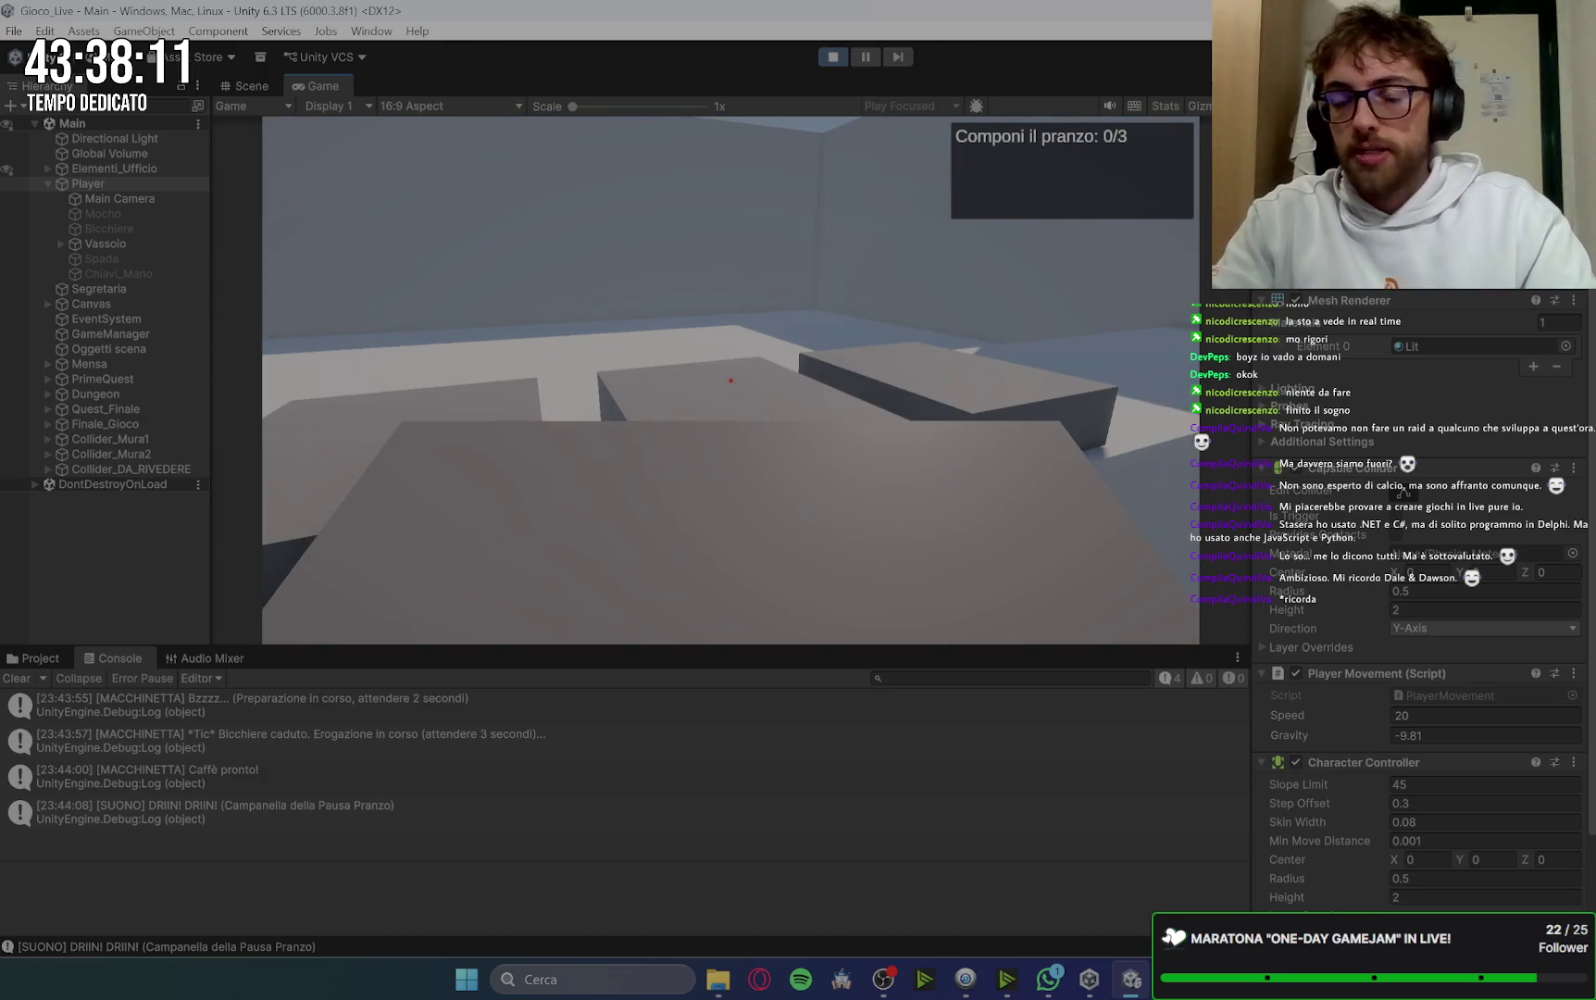
{"action": "key", "text": "e"}
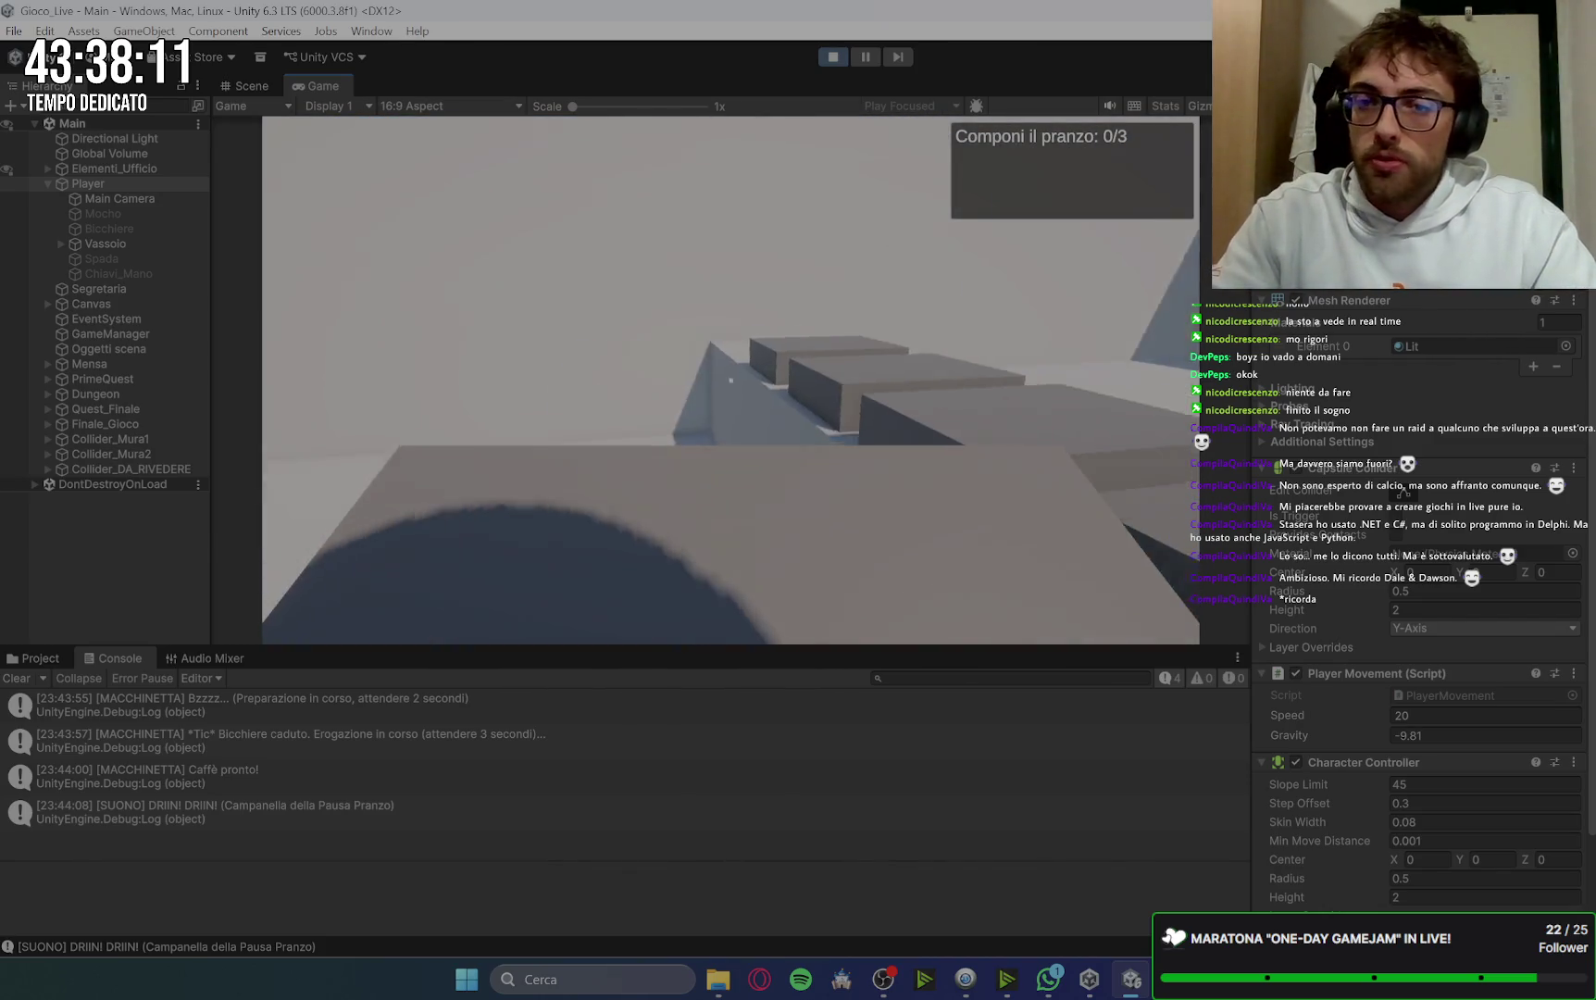
{"action": "key", "text": "e"}
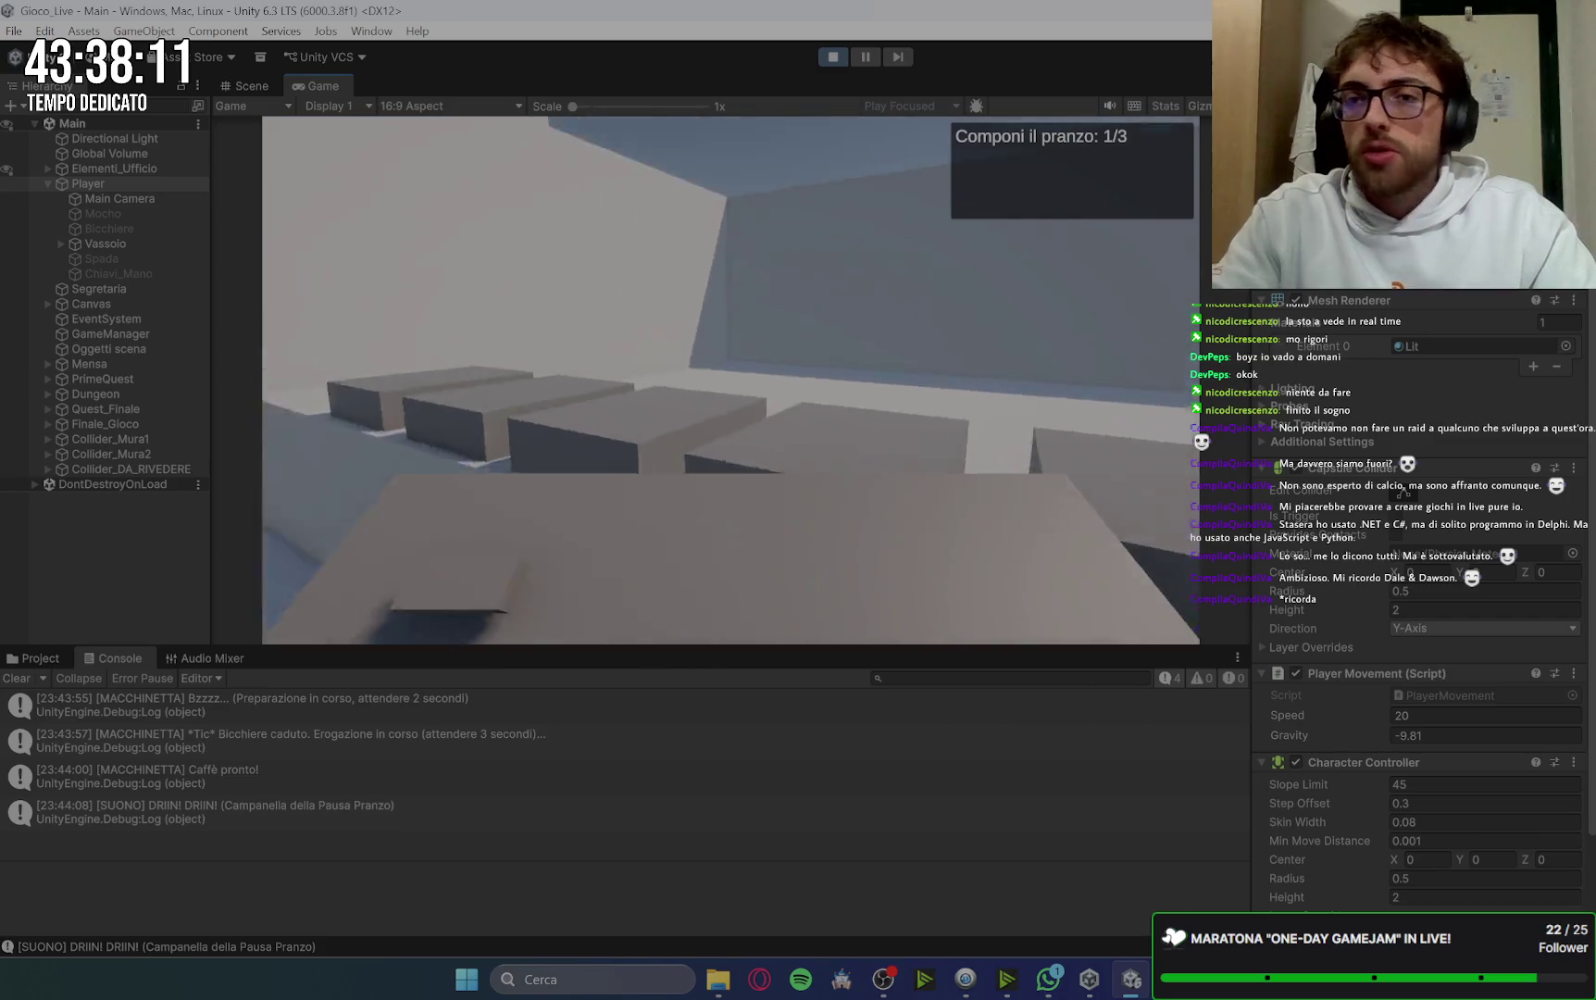
{"action": "key", "text": "e"}
{"action": "key", "text": "e"}
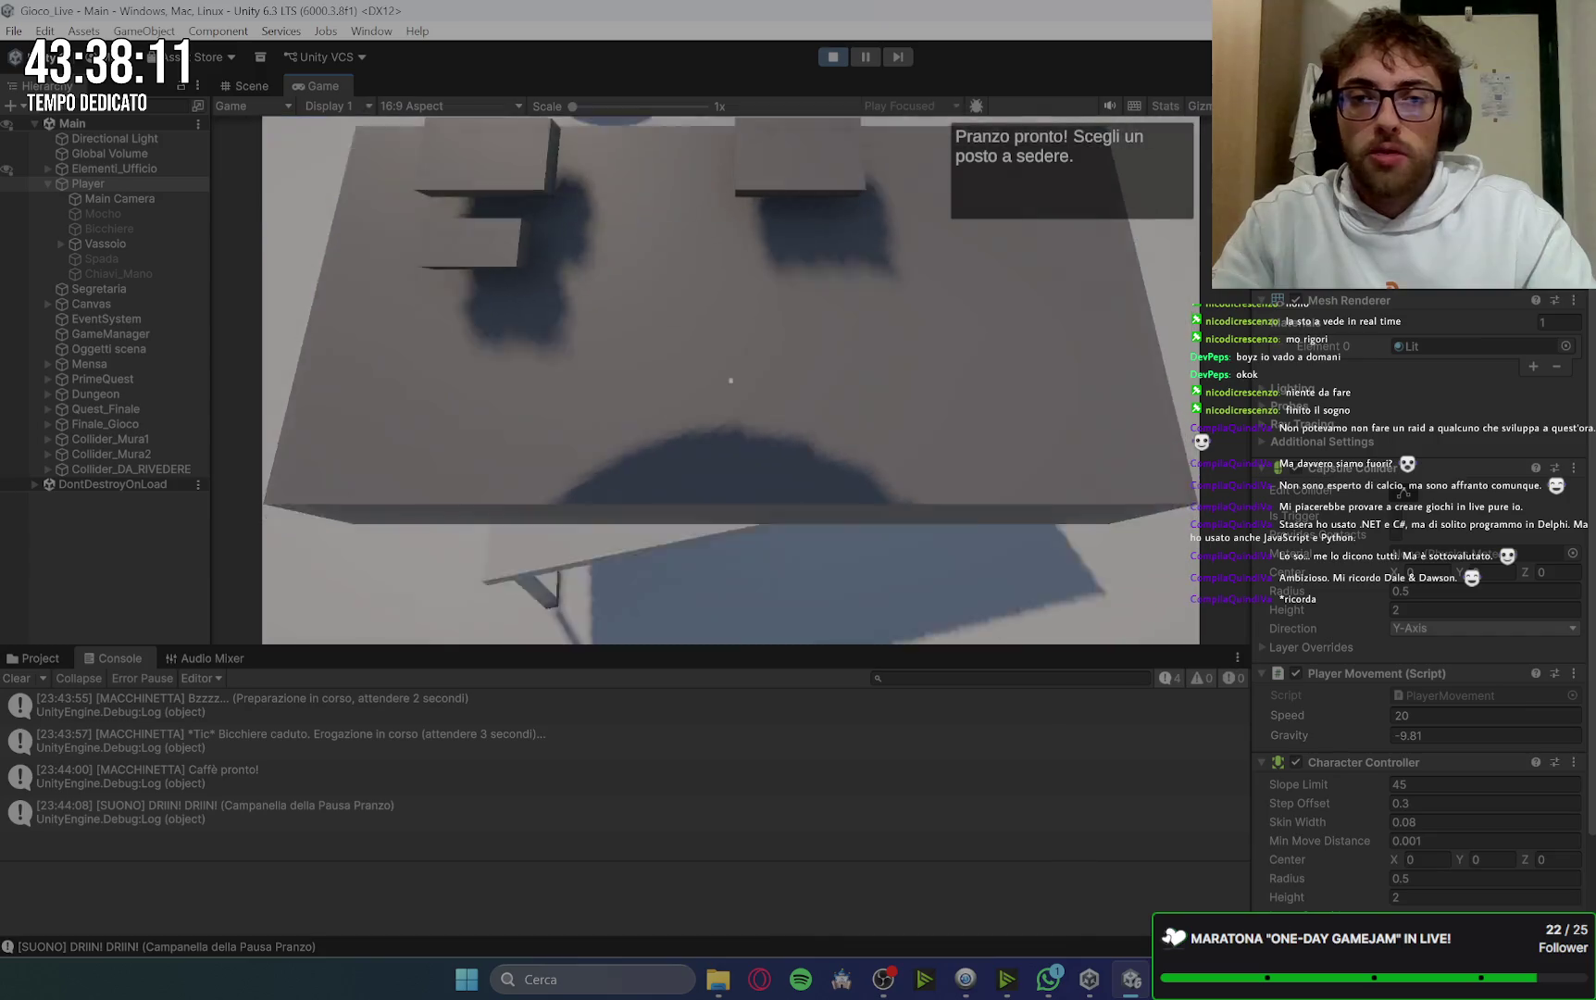
{"action": "key", "text": "e"}
{"action": "key", "text": "space"}
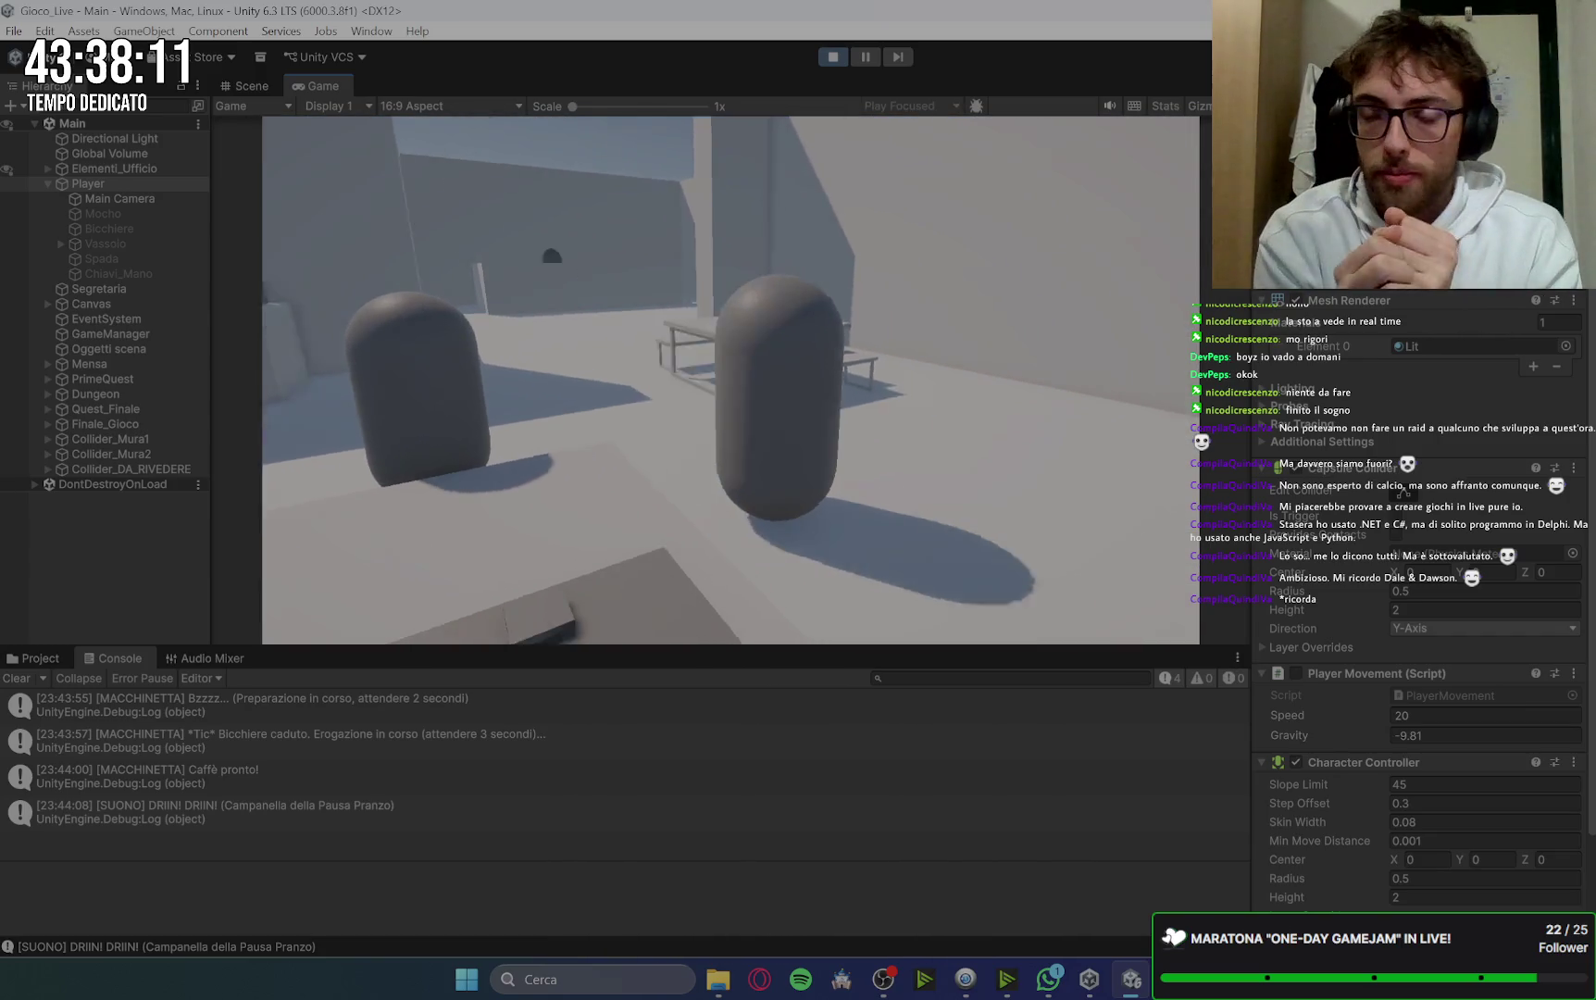
{"action": "key", "text": "space"}
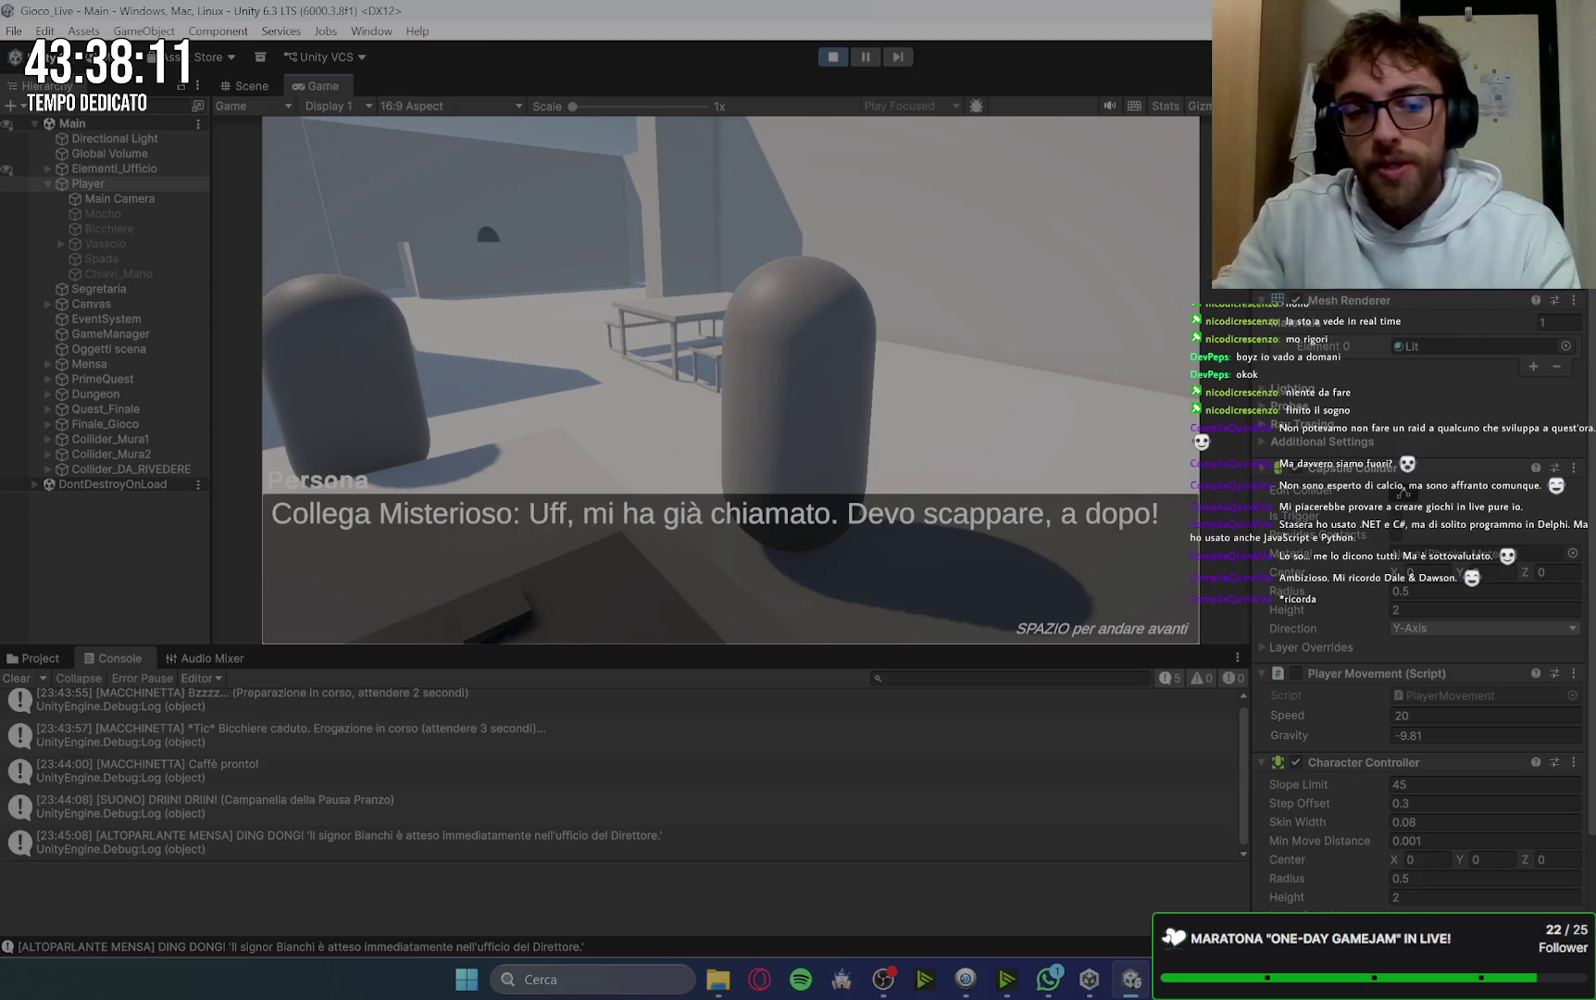
{"action": "key", "text": "space"}
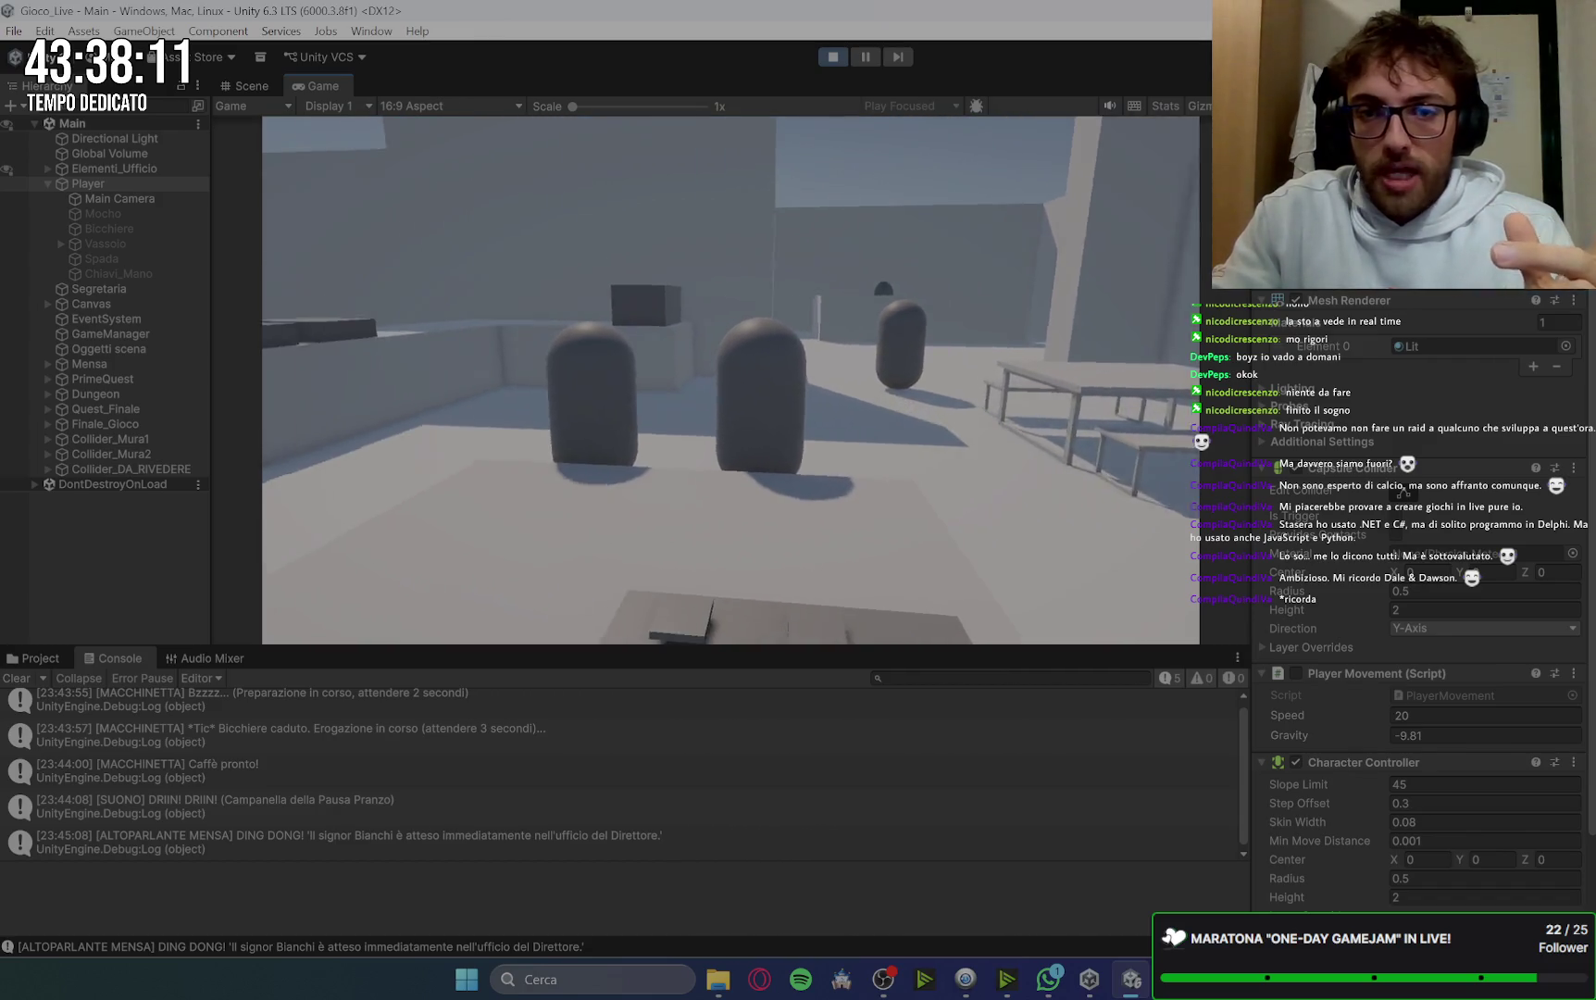
- Walk out of the canteen and down the corridor into the boss's office
{"action": "key", "text": "w"}
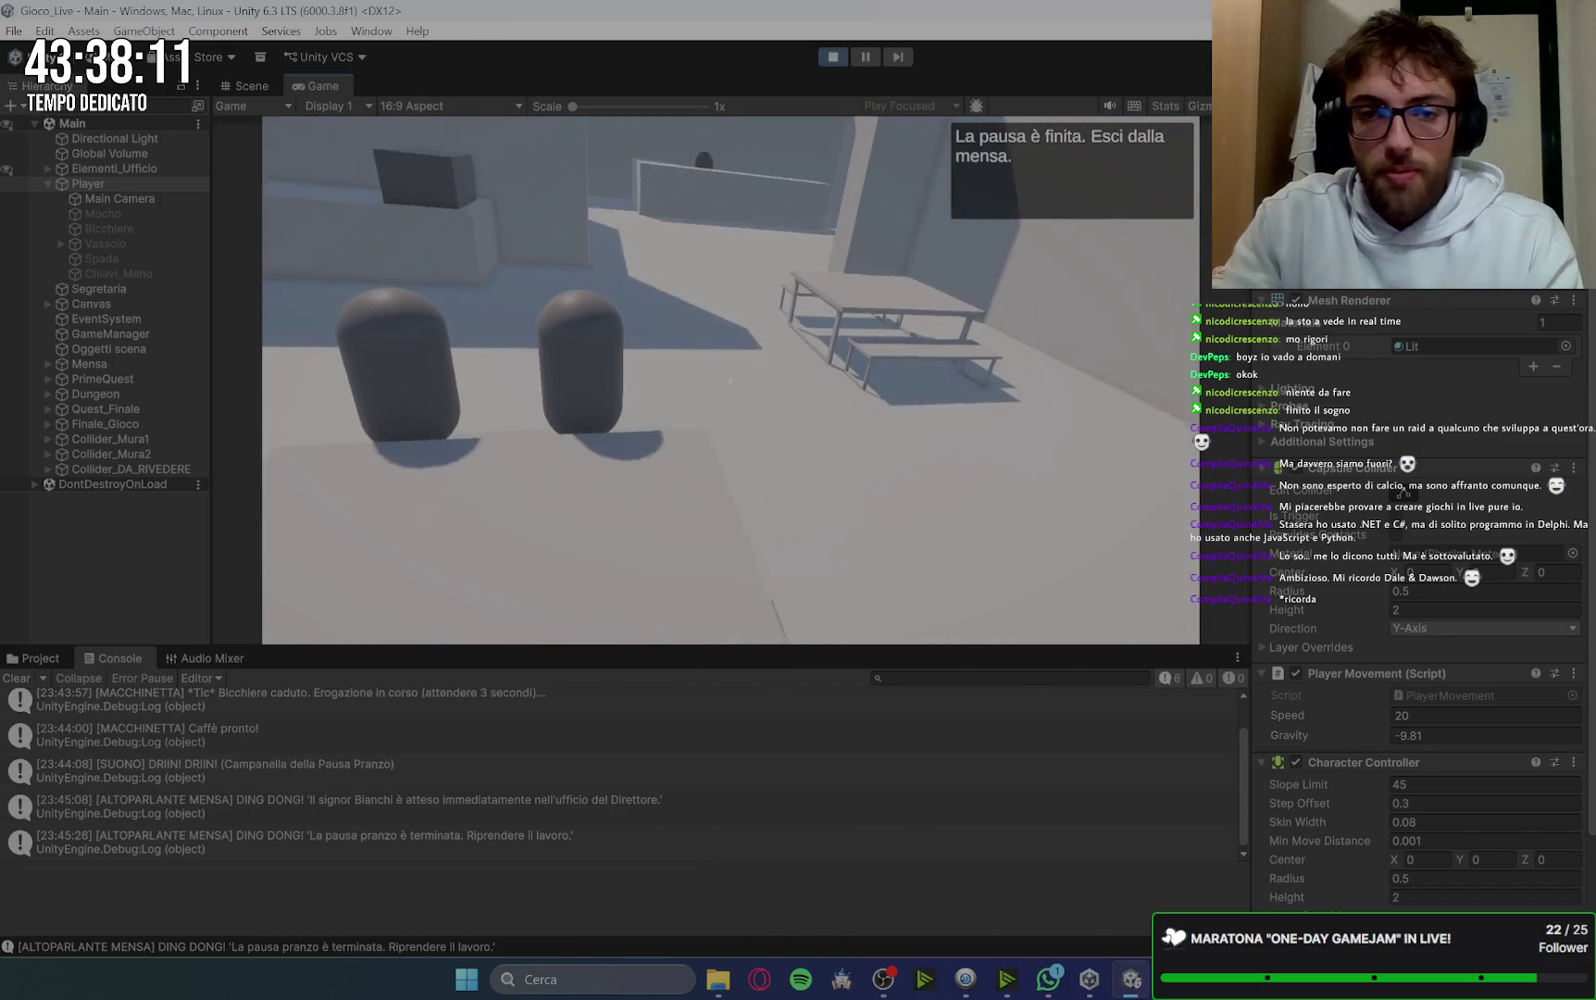
{"action": "key", "text": "w"}
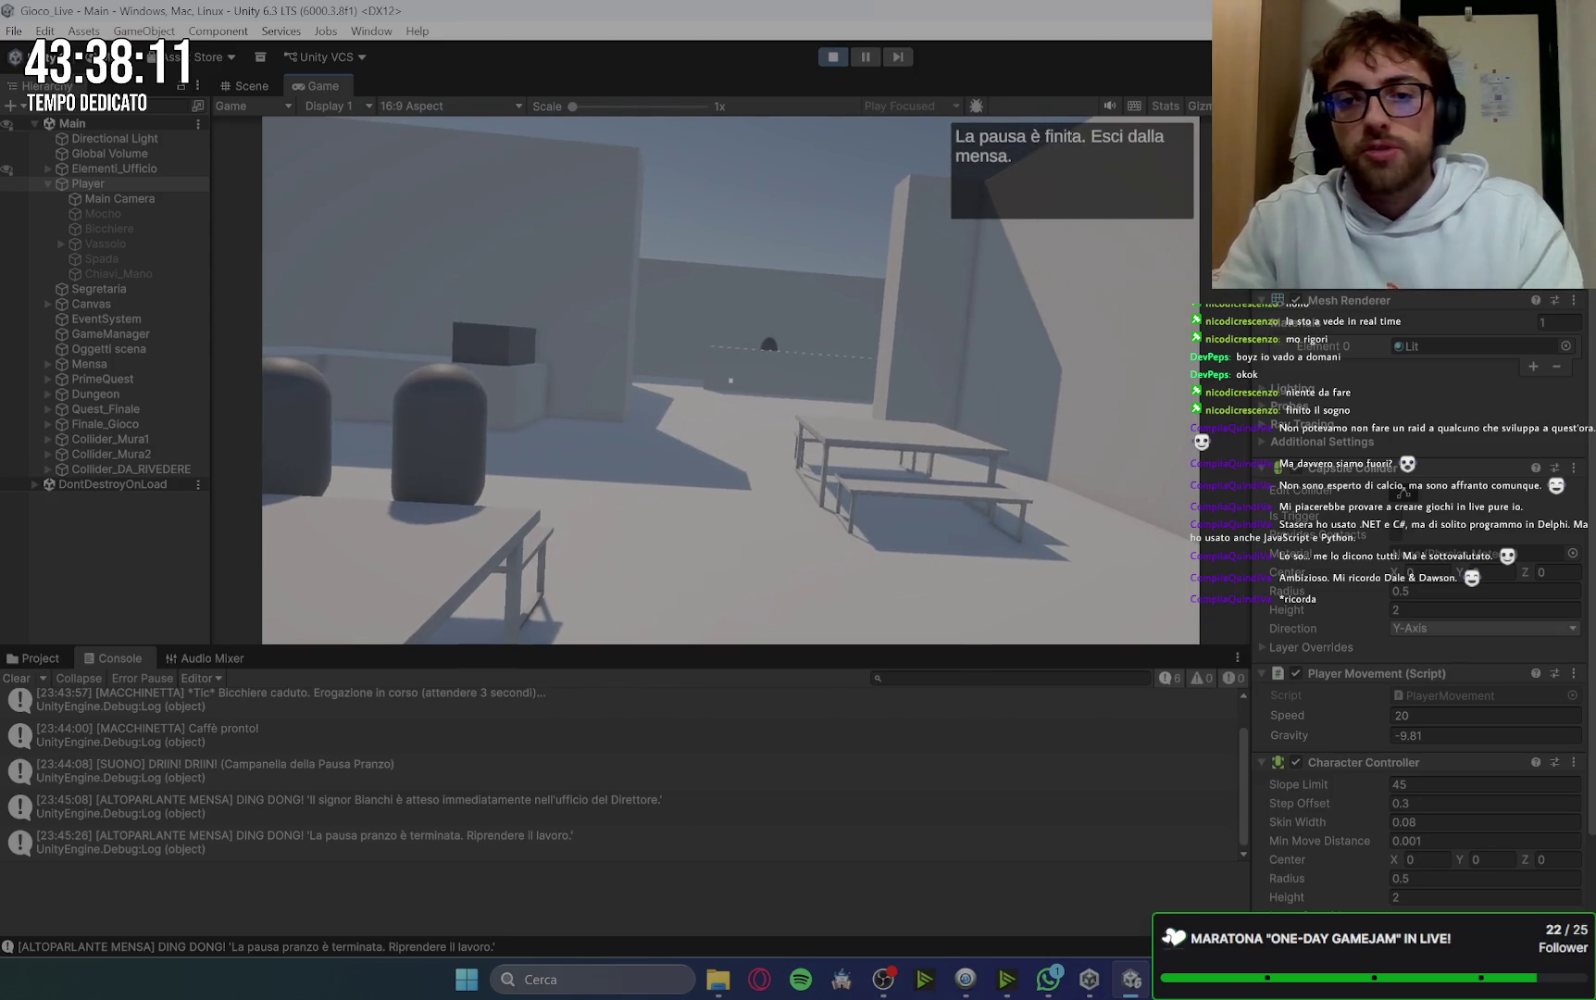
{"action": "key", "text": "w"}
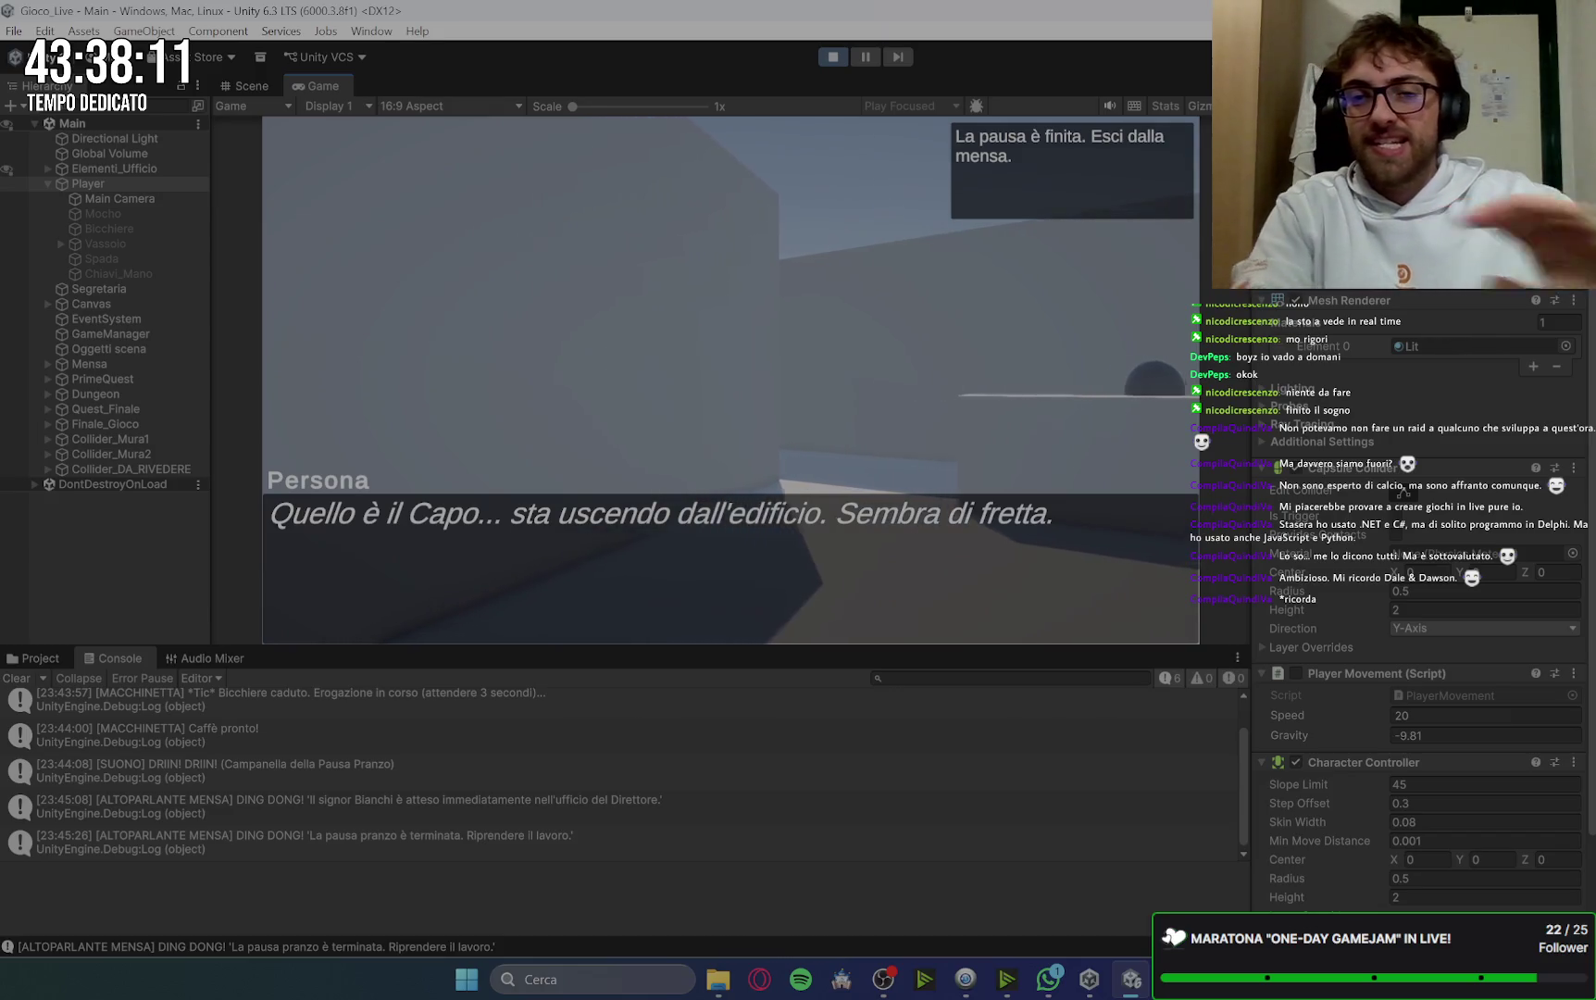
{"action": "key", "text": "w"}
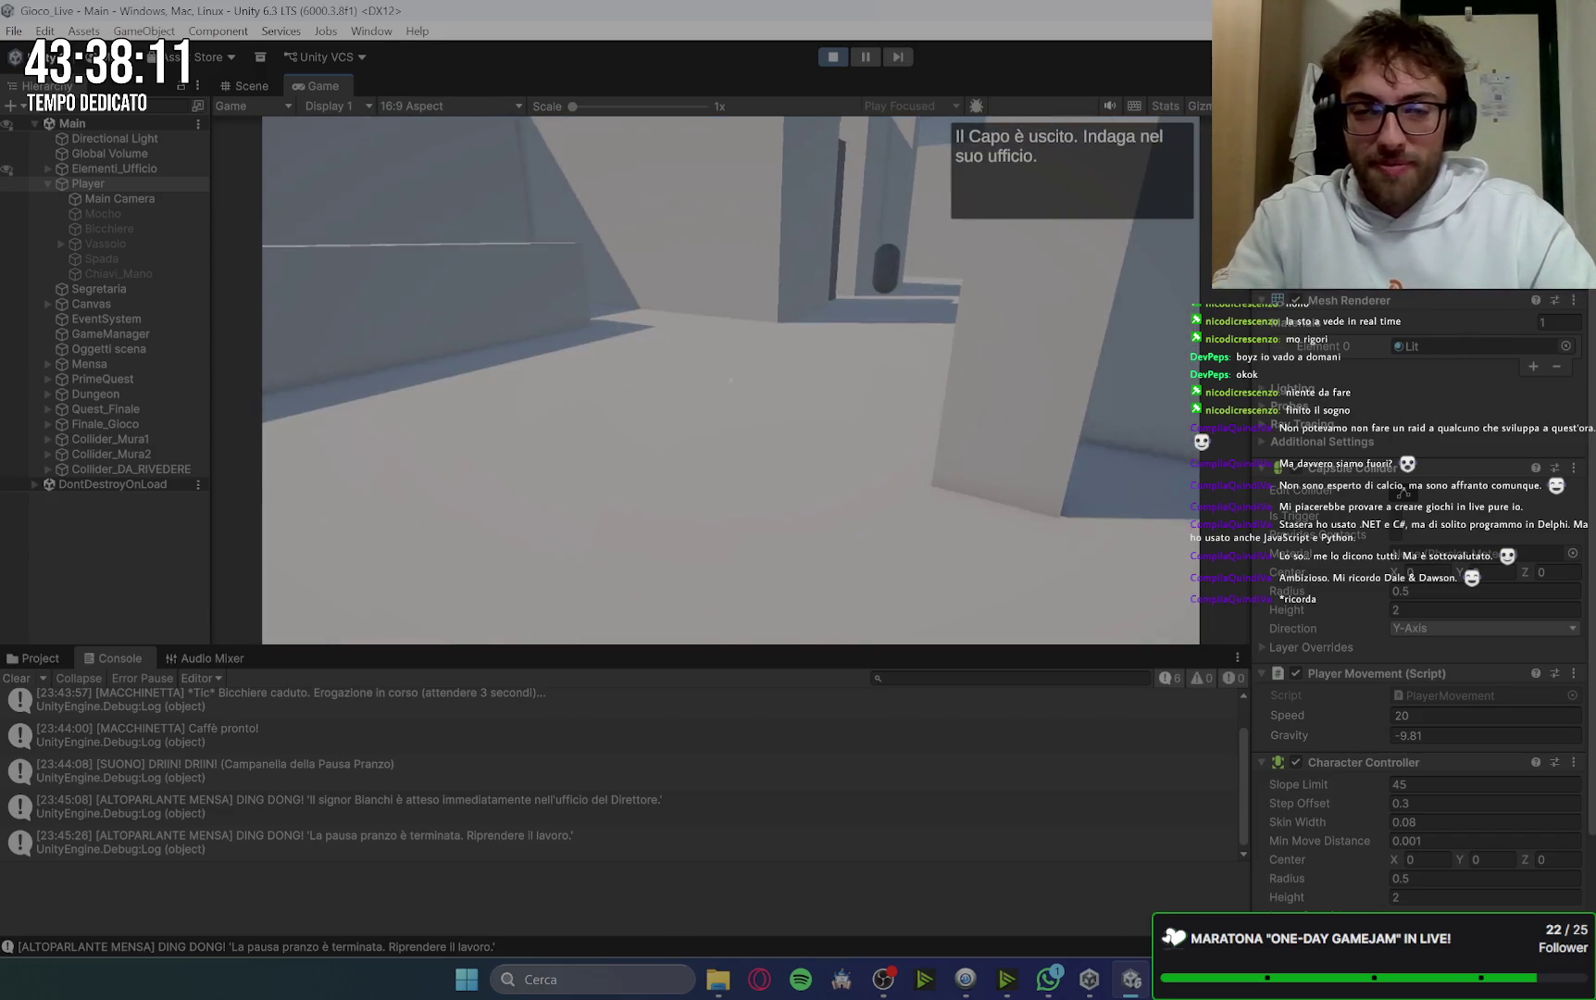
{"action": "key", "text": "w"}
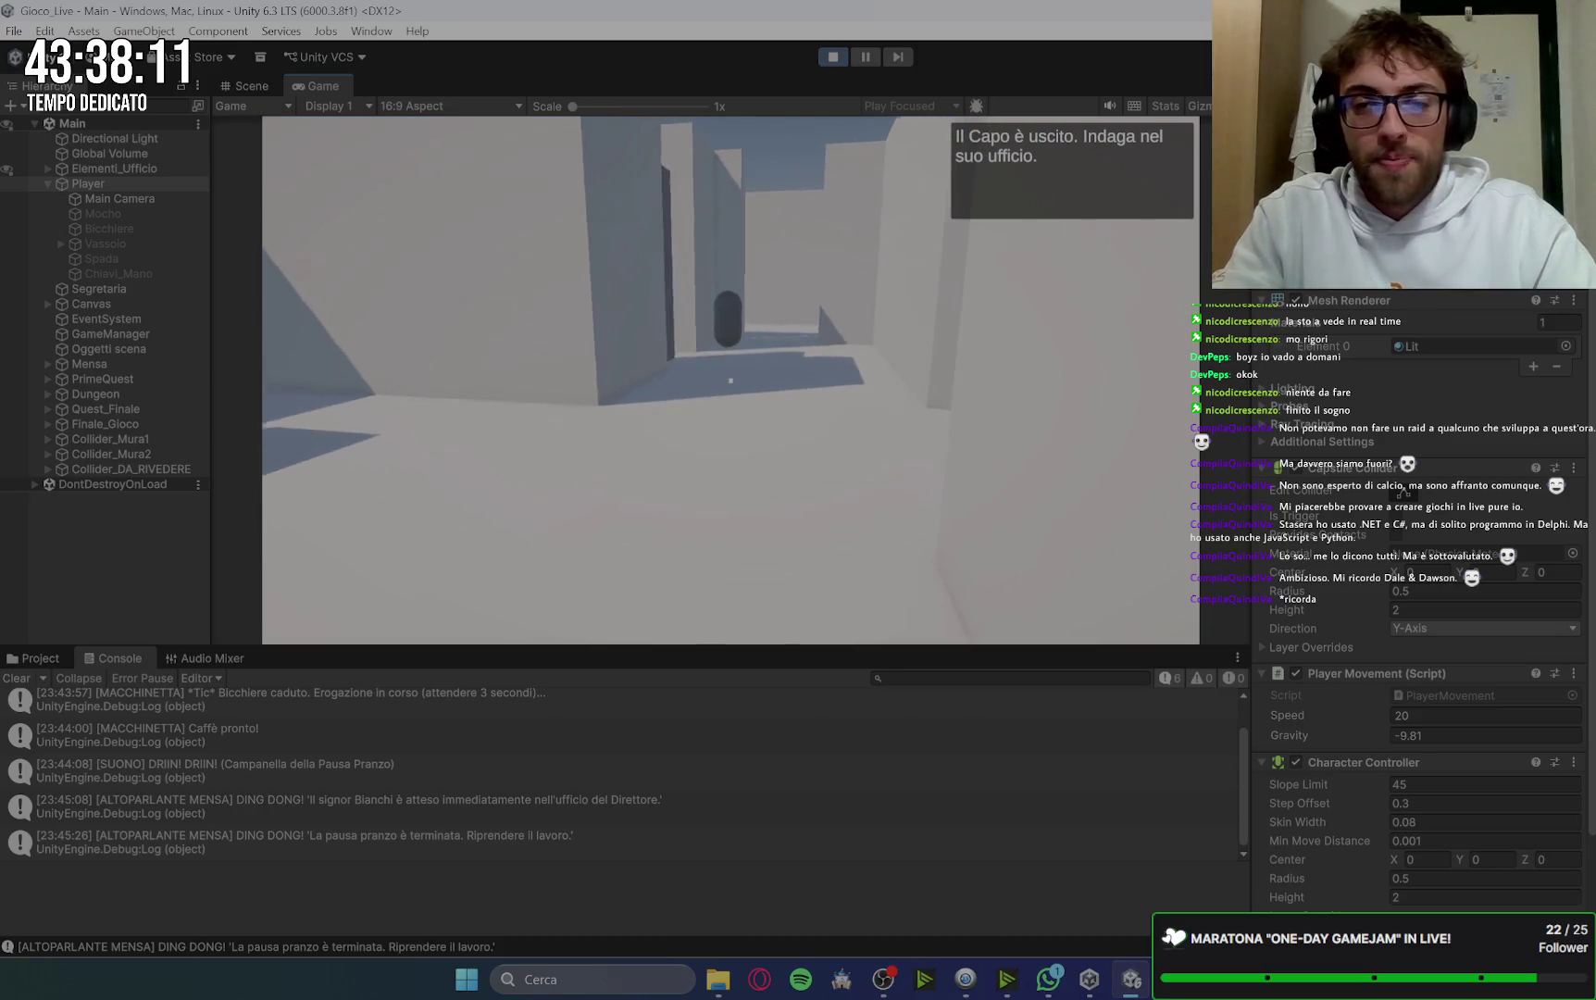
{"action": "key", "text": "w"}
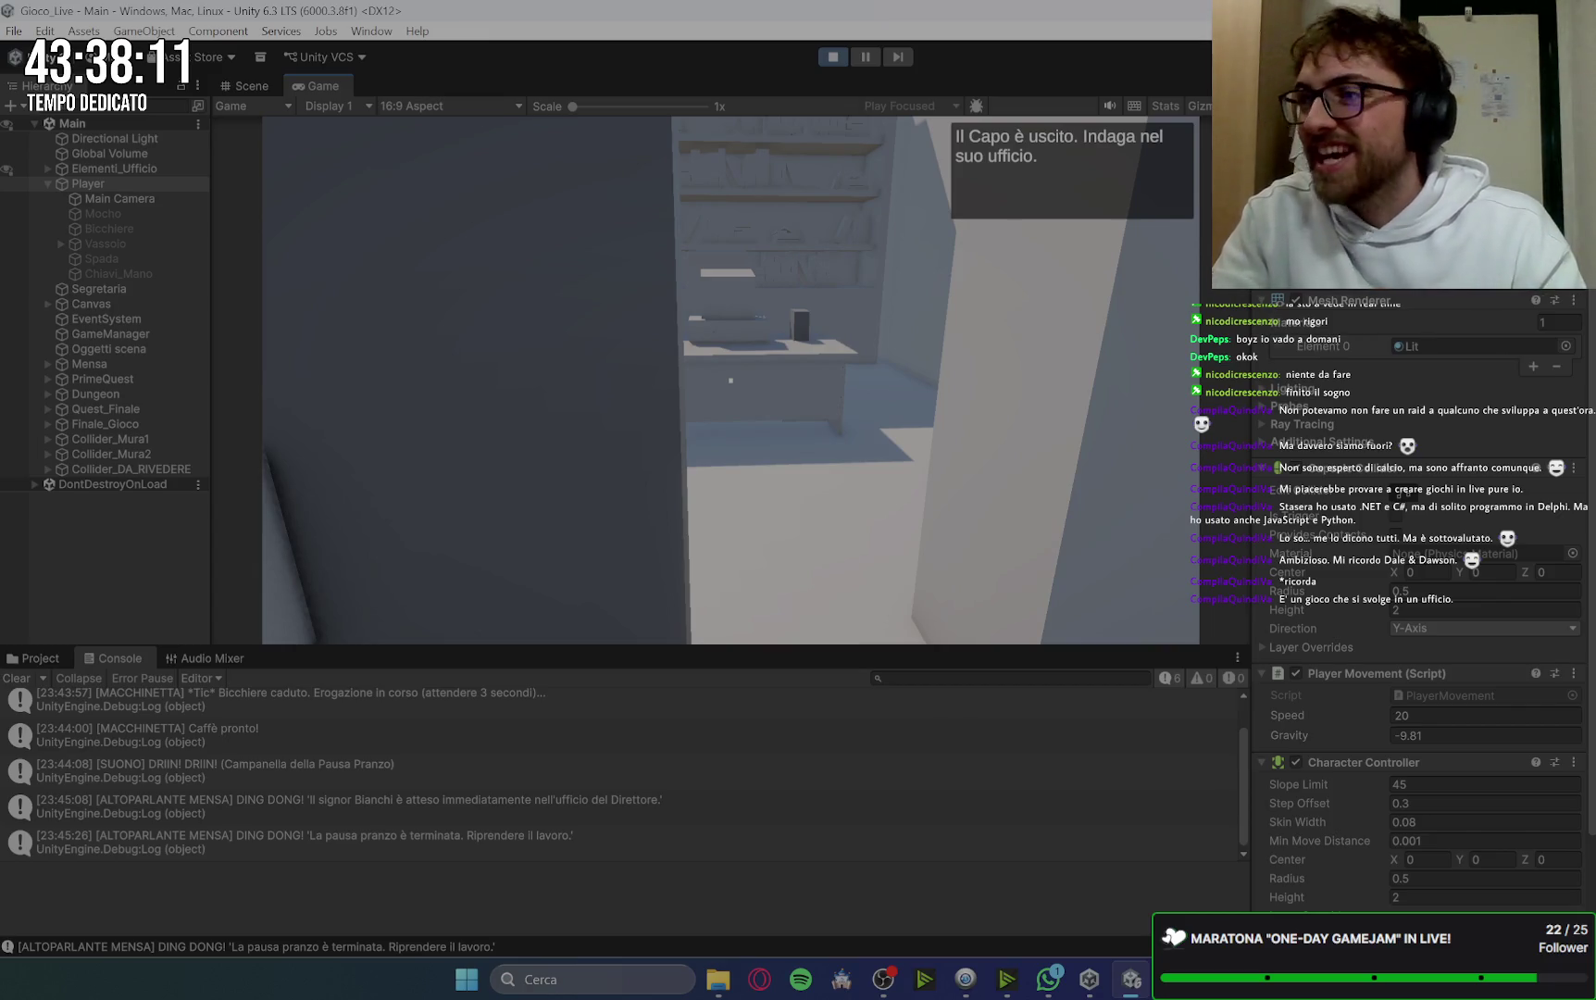
{"action": "key", "text": "w"}
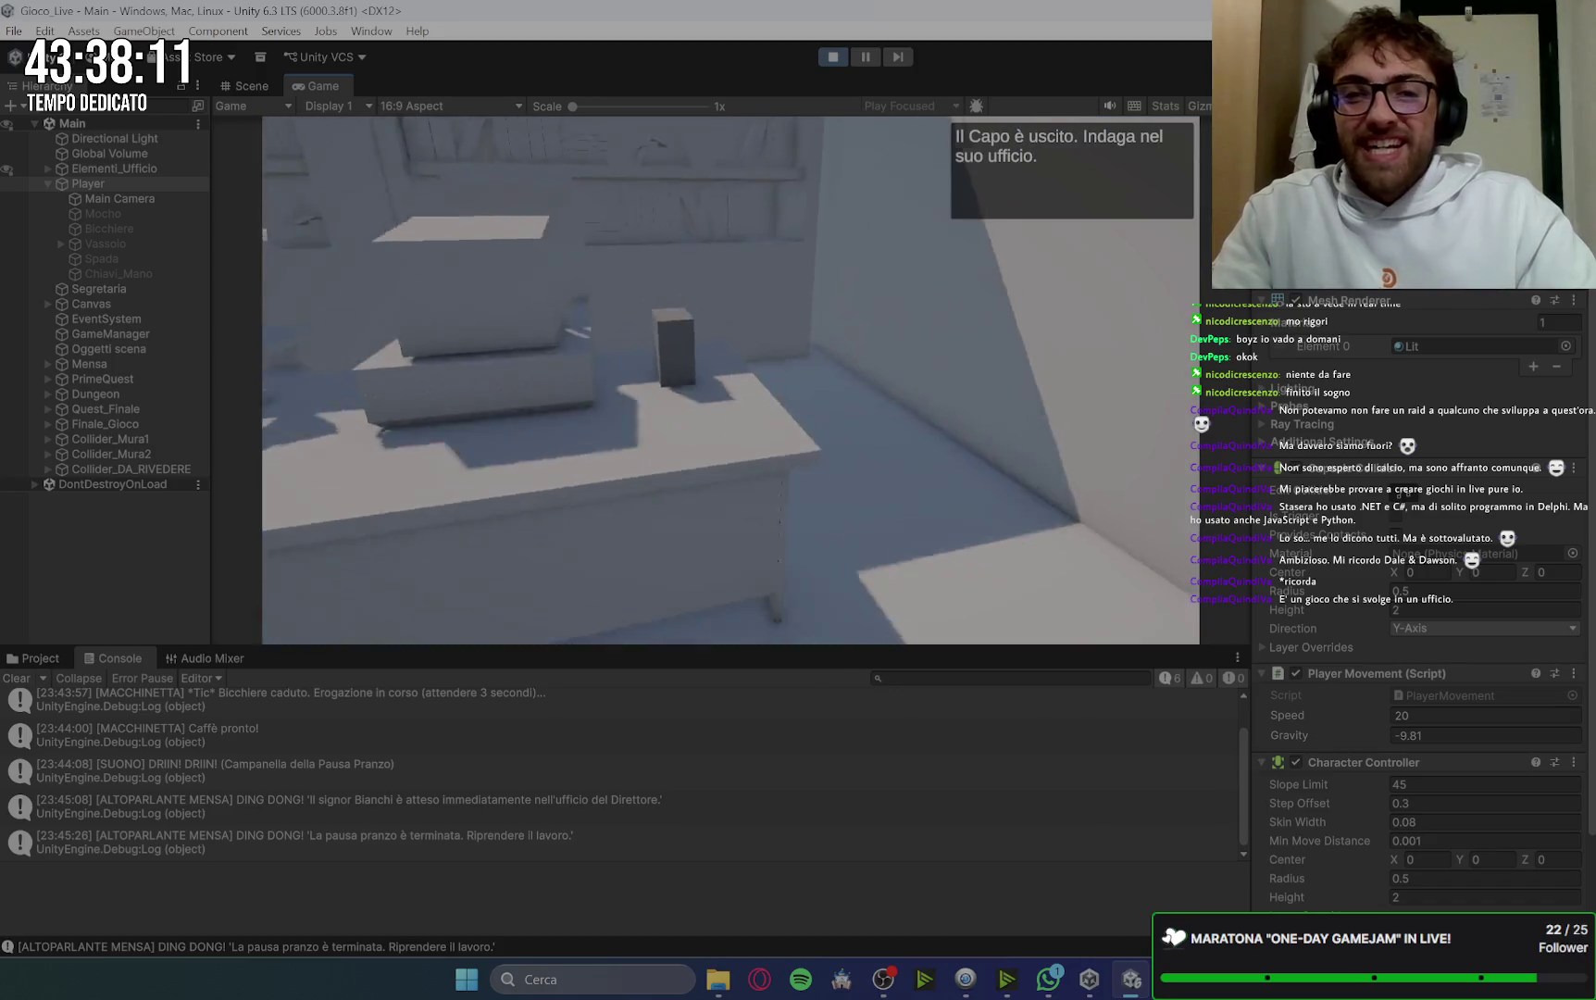
- Look around the office, approach the desk monitor and use the computer
{"action": "key", "text": "w"}
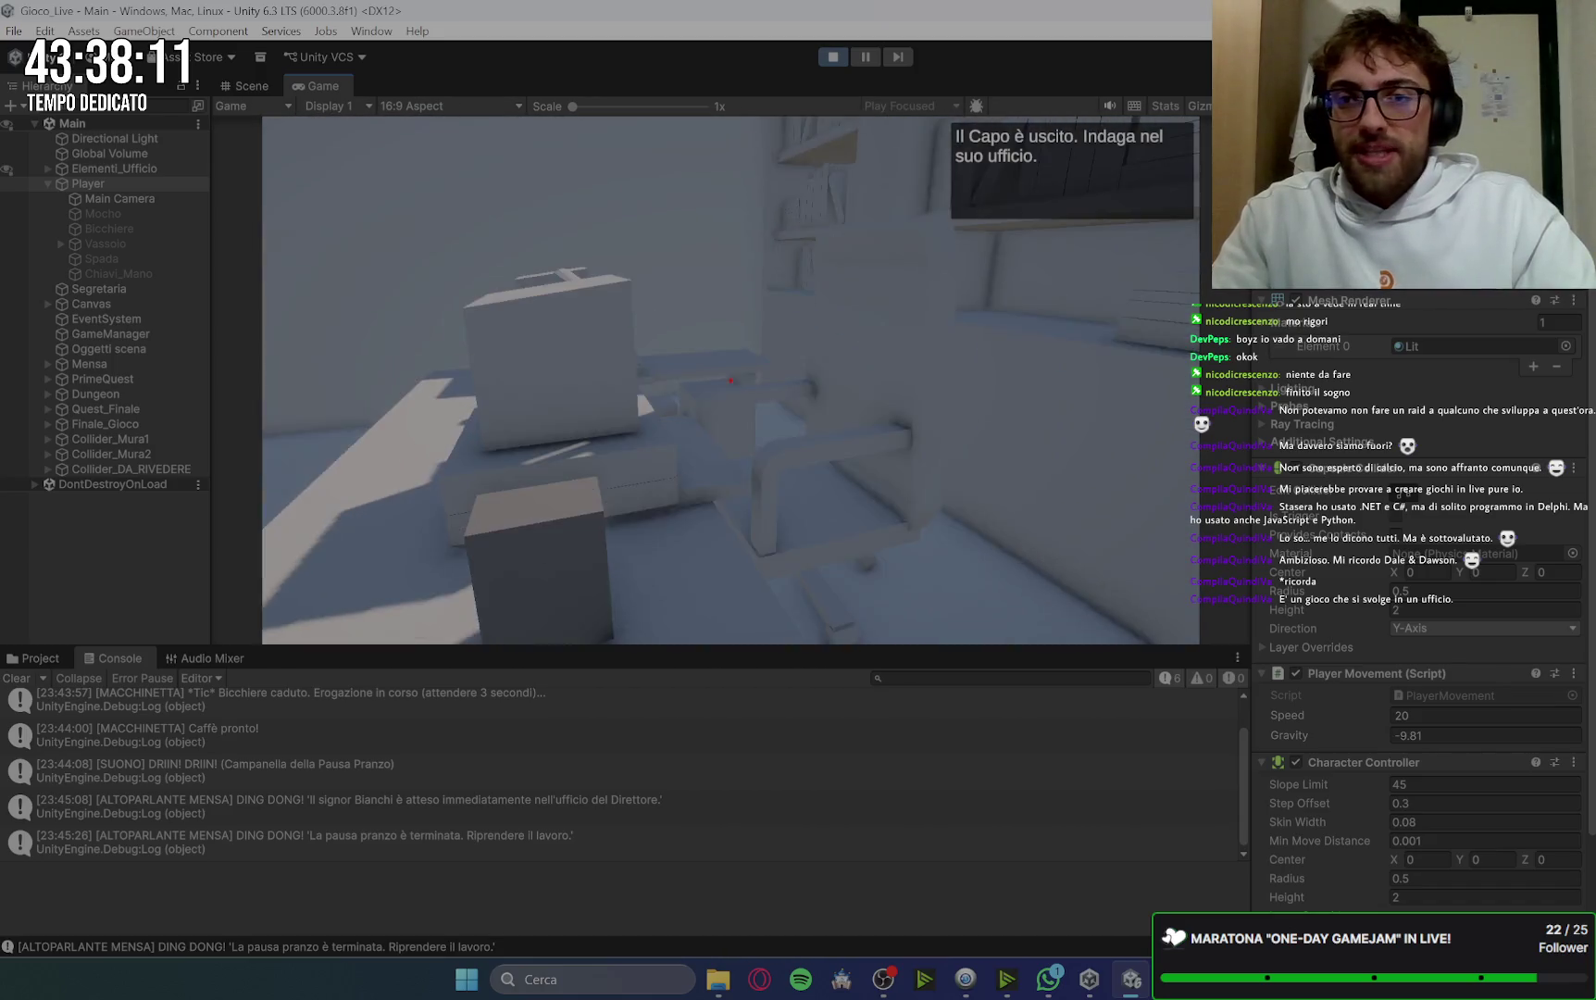
{"action": "key", "text": "w"}
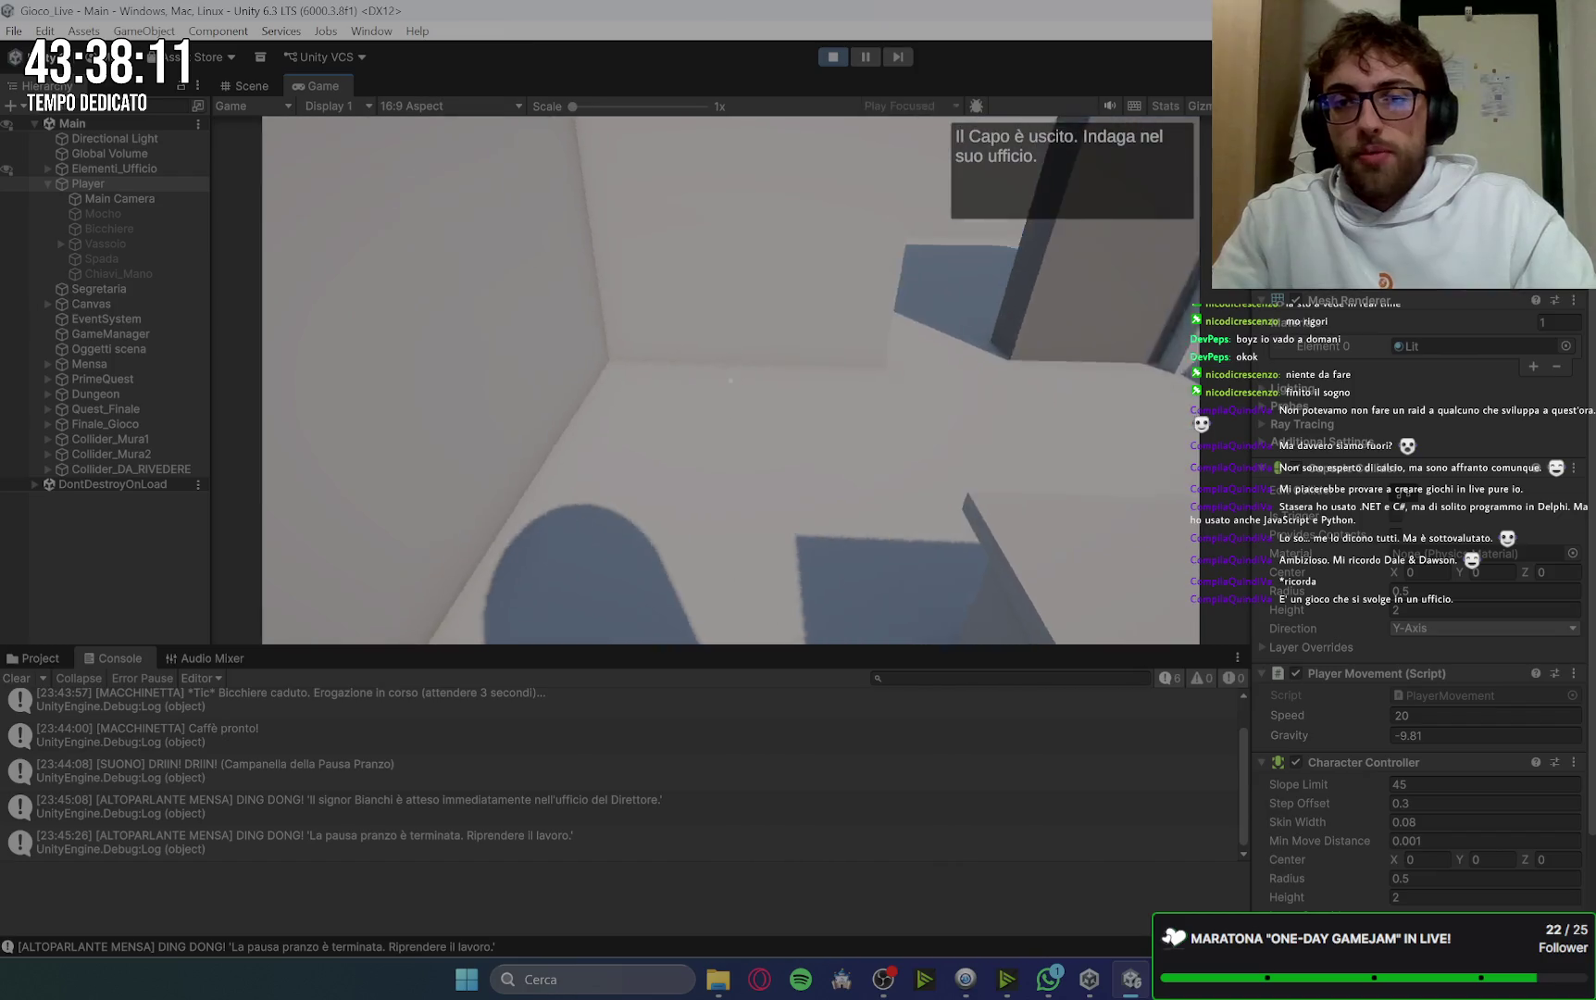
{"action": "key", "text": "w"}
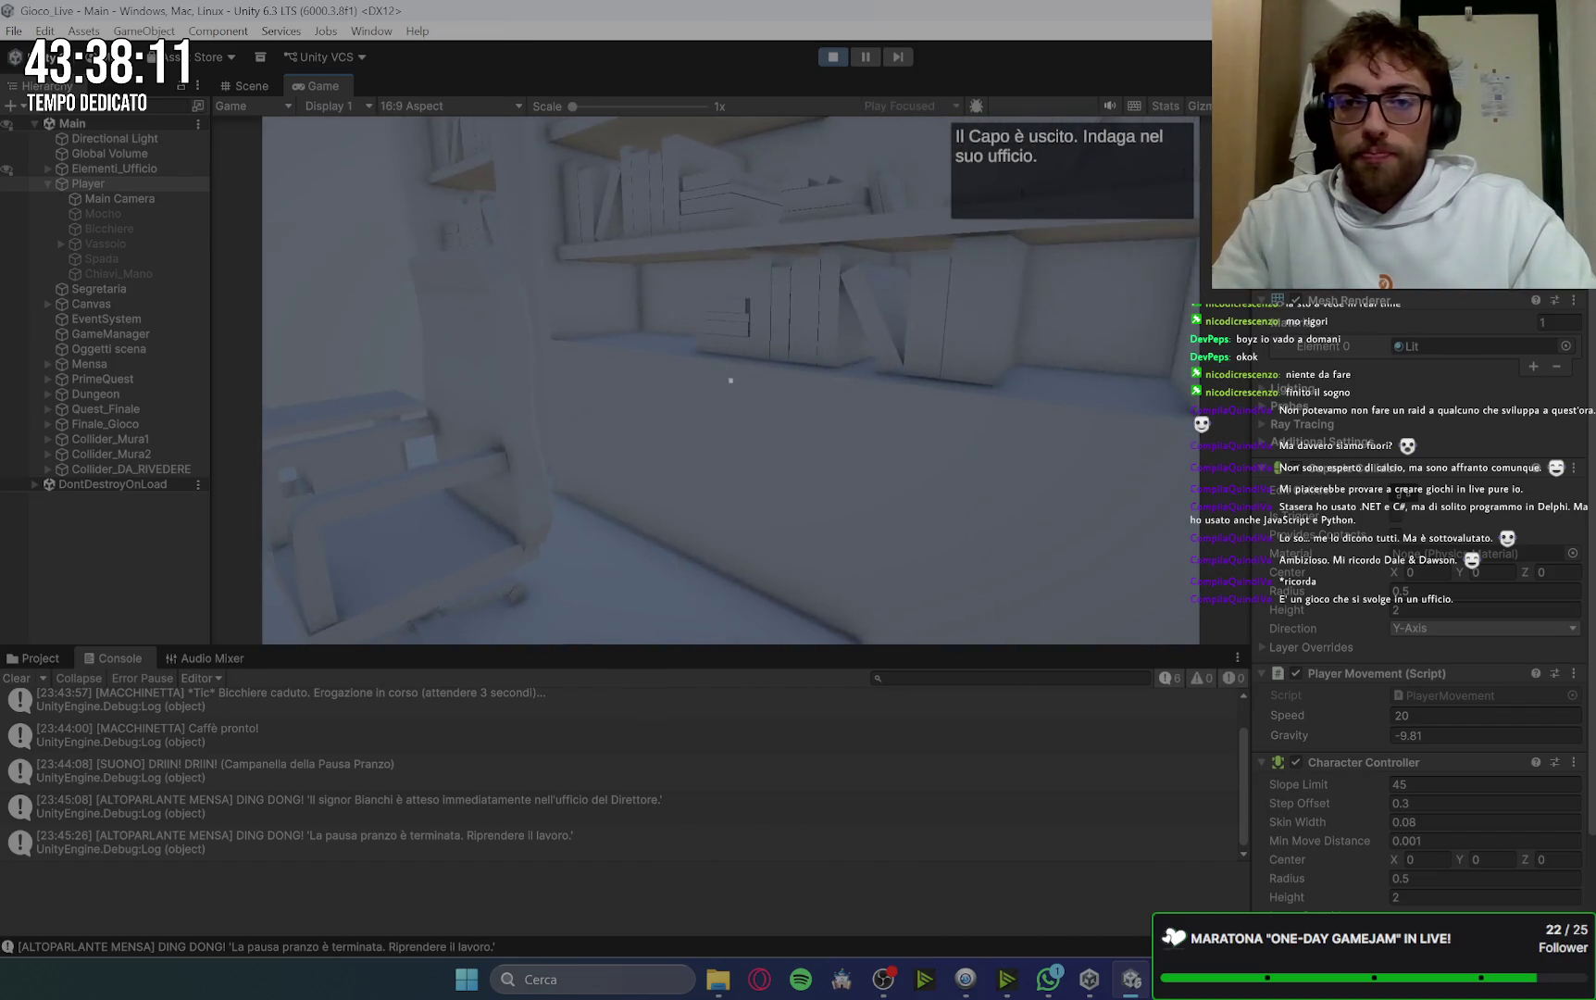
{"action": "key", "text": "w"}
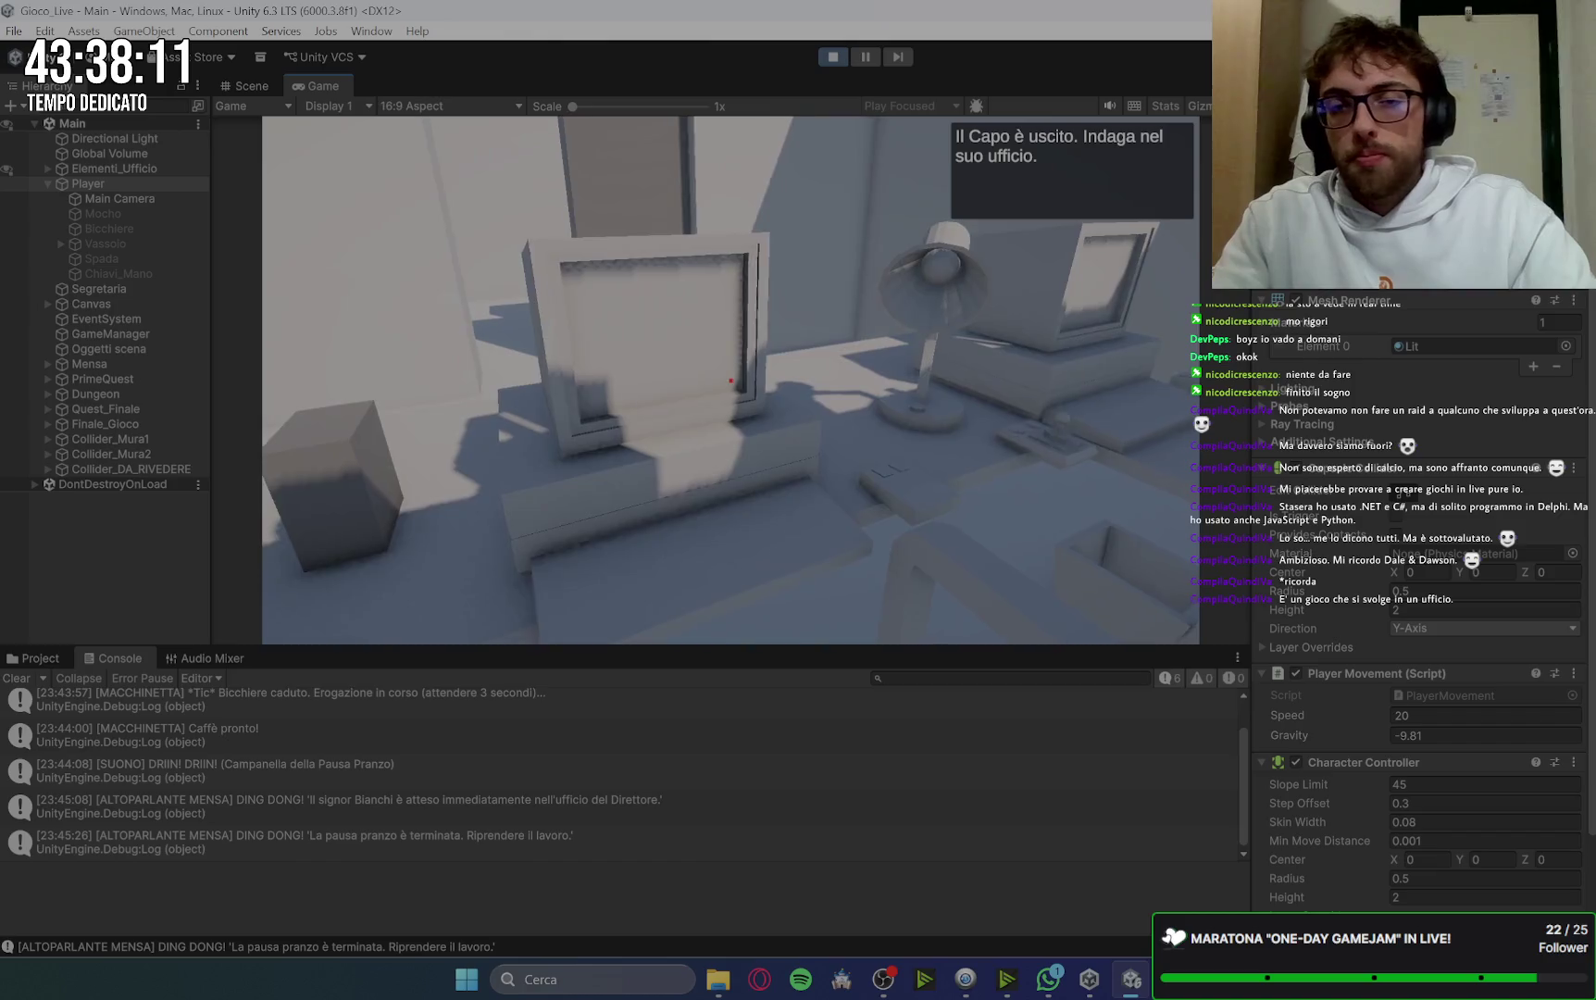
{"action": "key", "text": "w"}
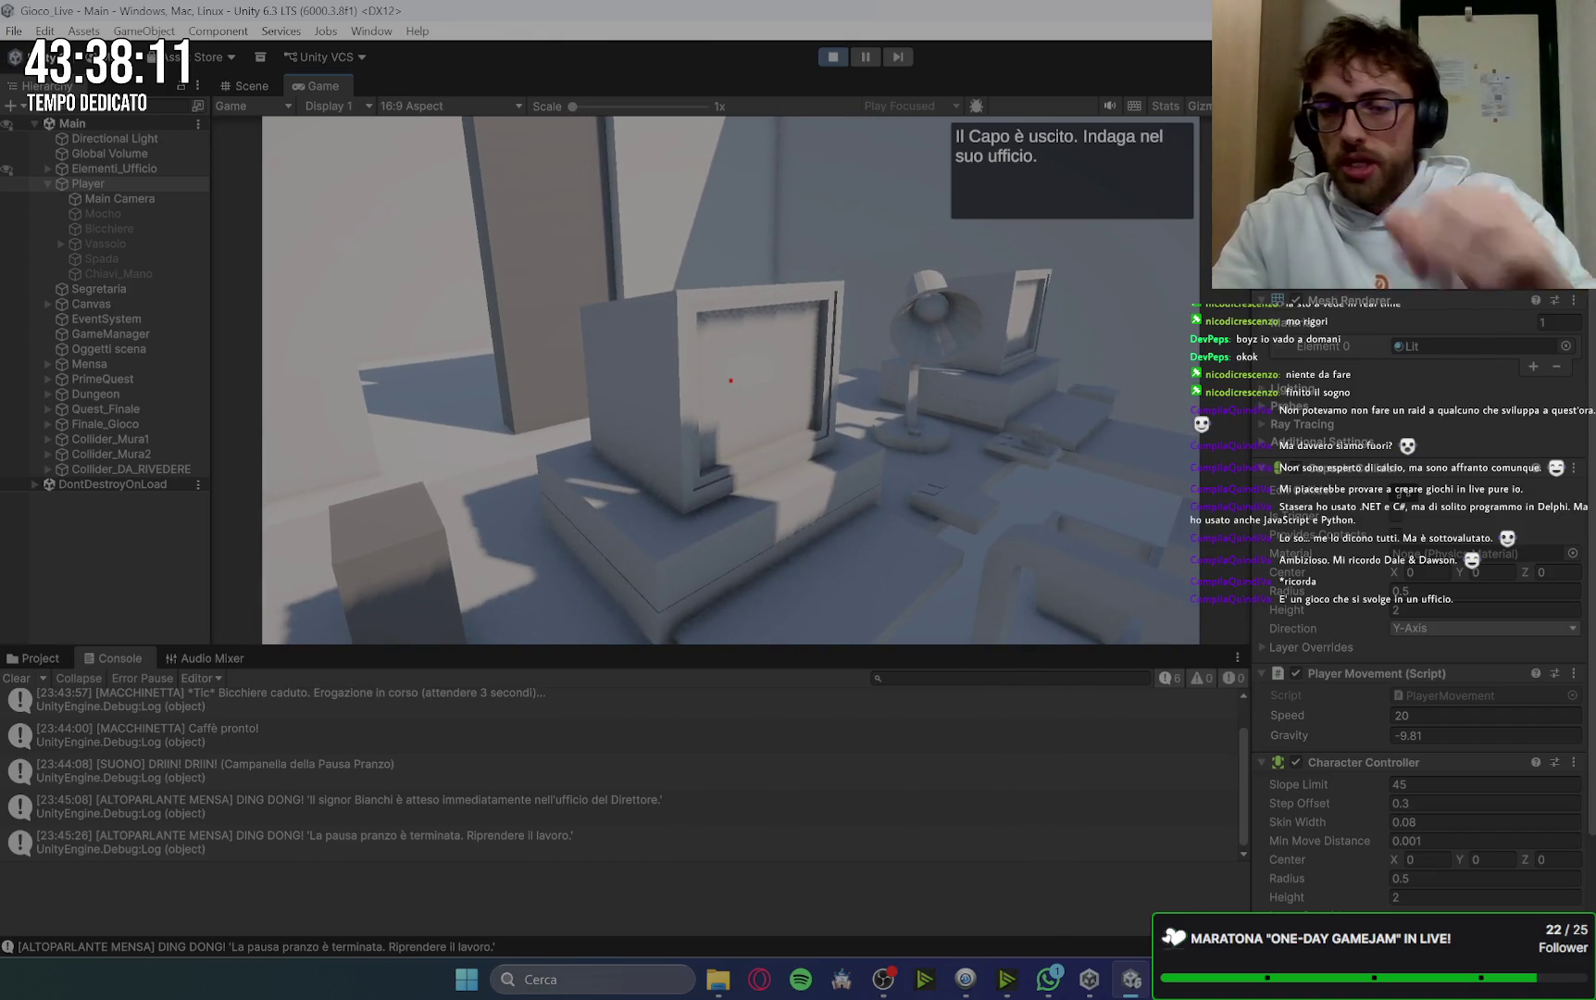
{"action": "key", "text": "e"}
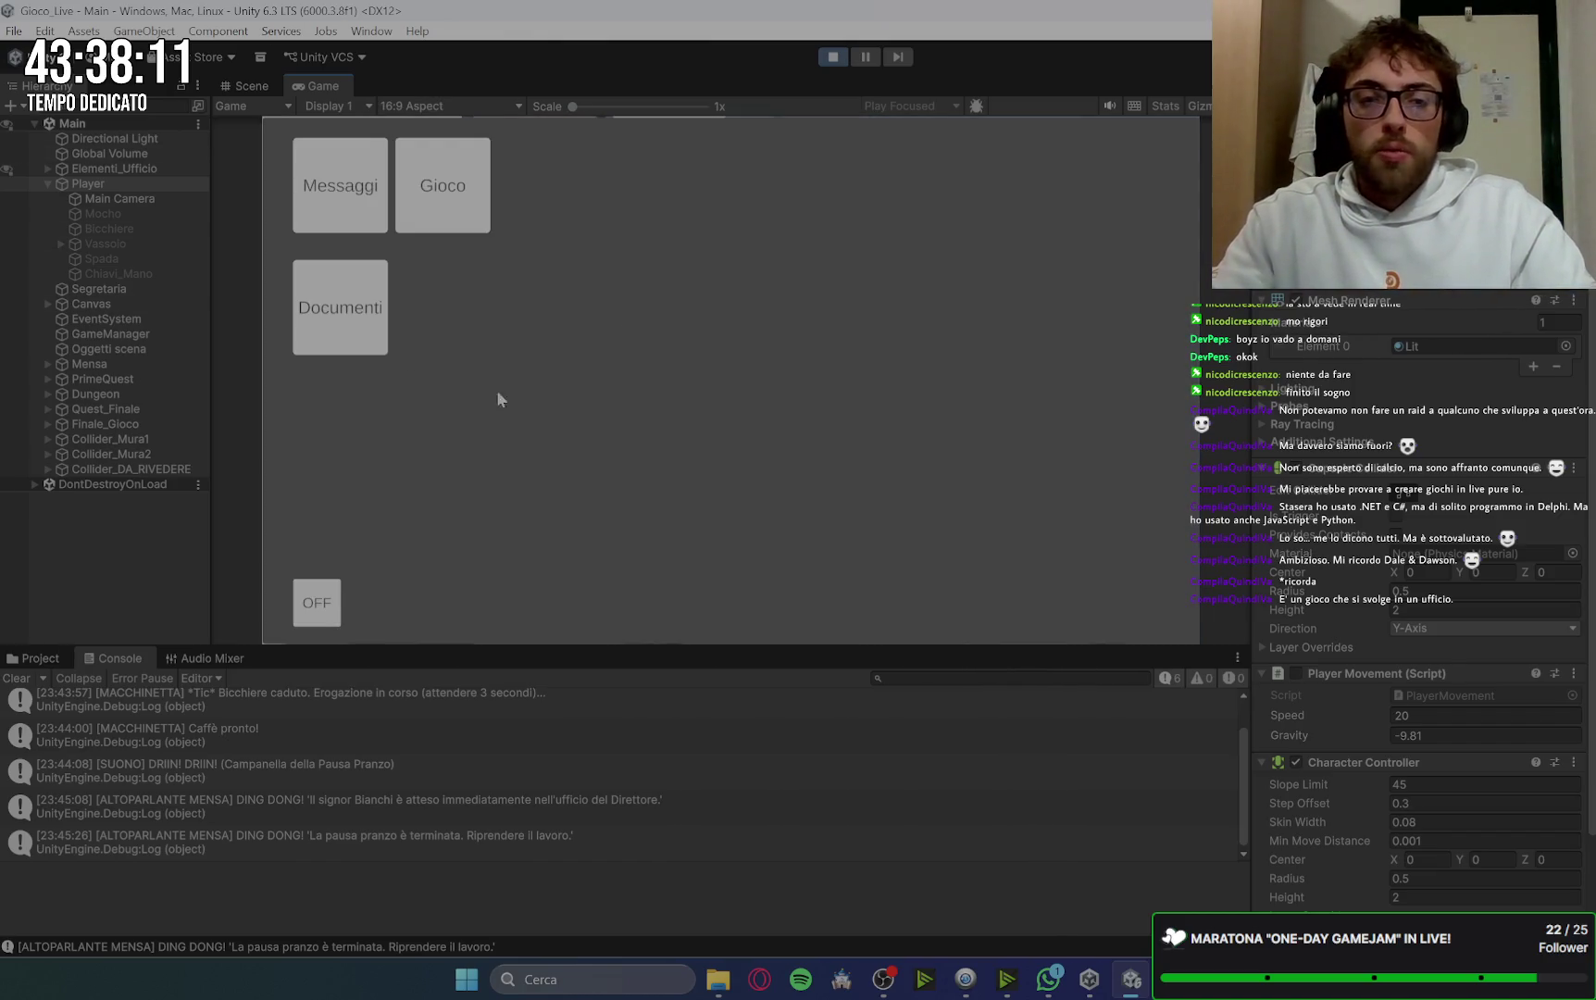
- Open Messaggi, then deactivate the Pass_Chat object under SchermoPC_UI in the Hierarchy
{"action": "left_click", "coordinate": [342, 190]}
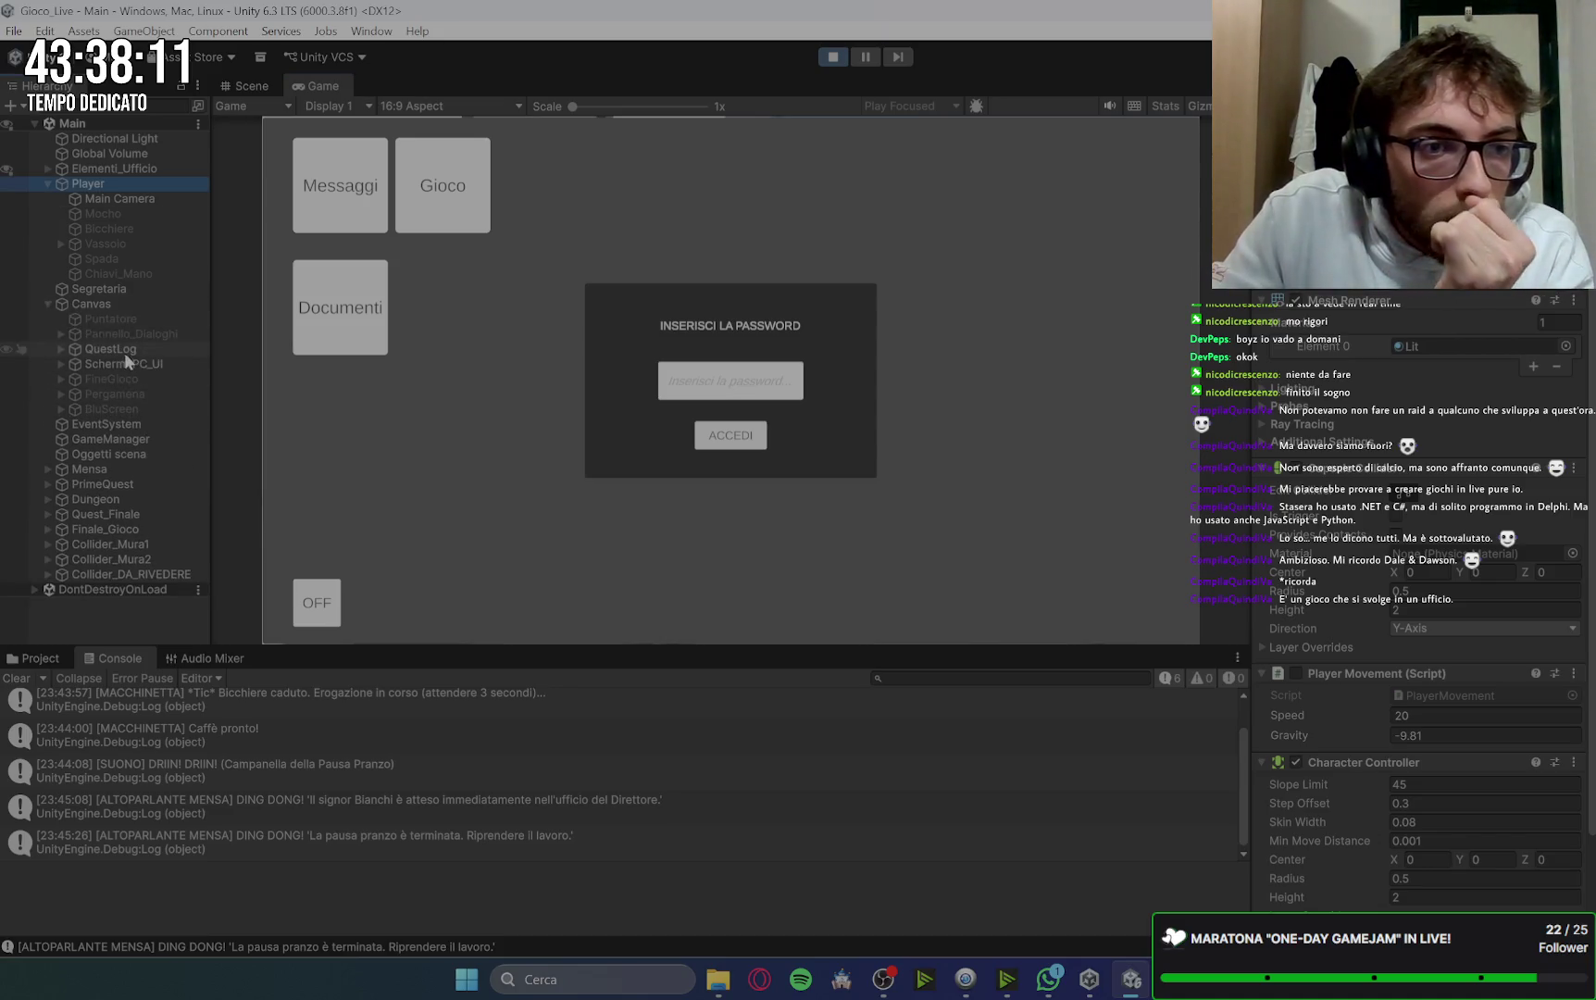
{"action": "left_click", "coordinate": [92, 363]}
{"action": "left_click", "coordinate": [61, 364]}
{"action": "left_click", "coordinate": [125, 499]}
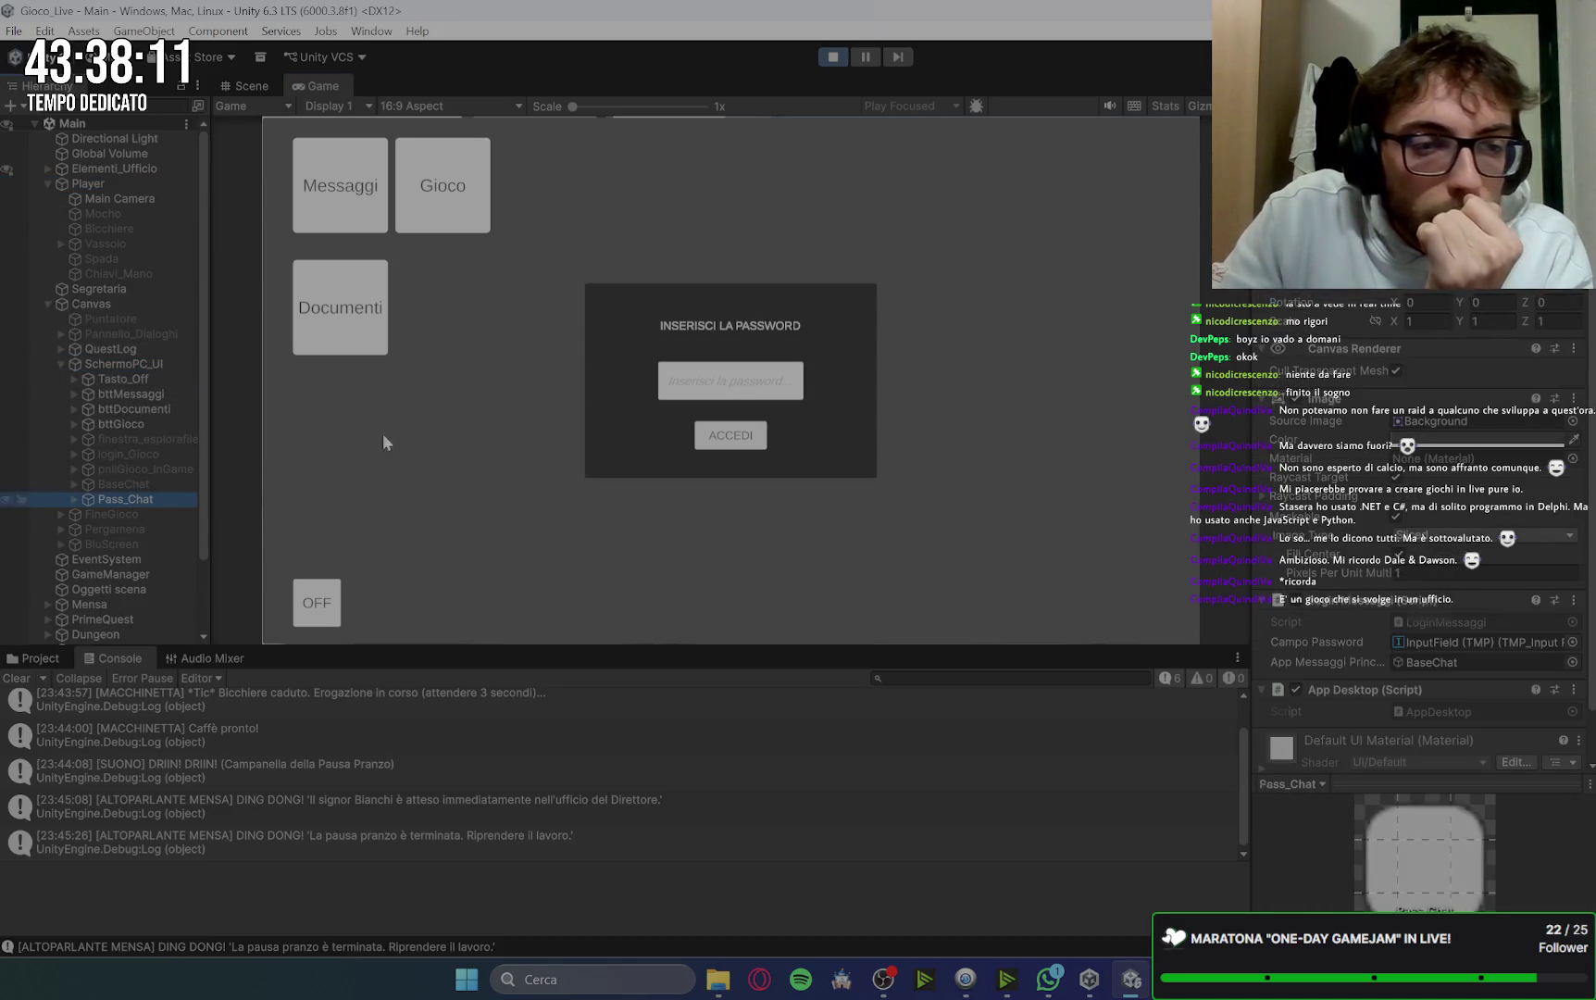
{"action": "key", "text": "alt+shift+a"}
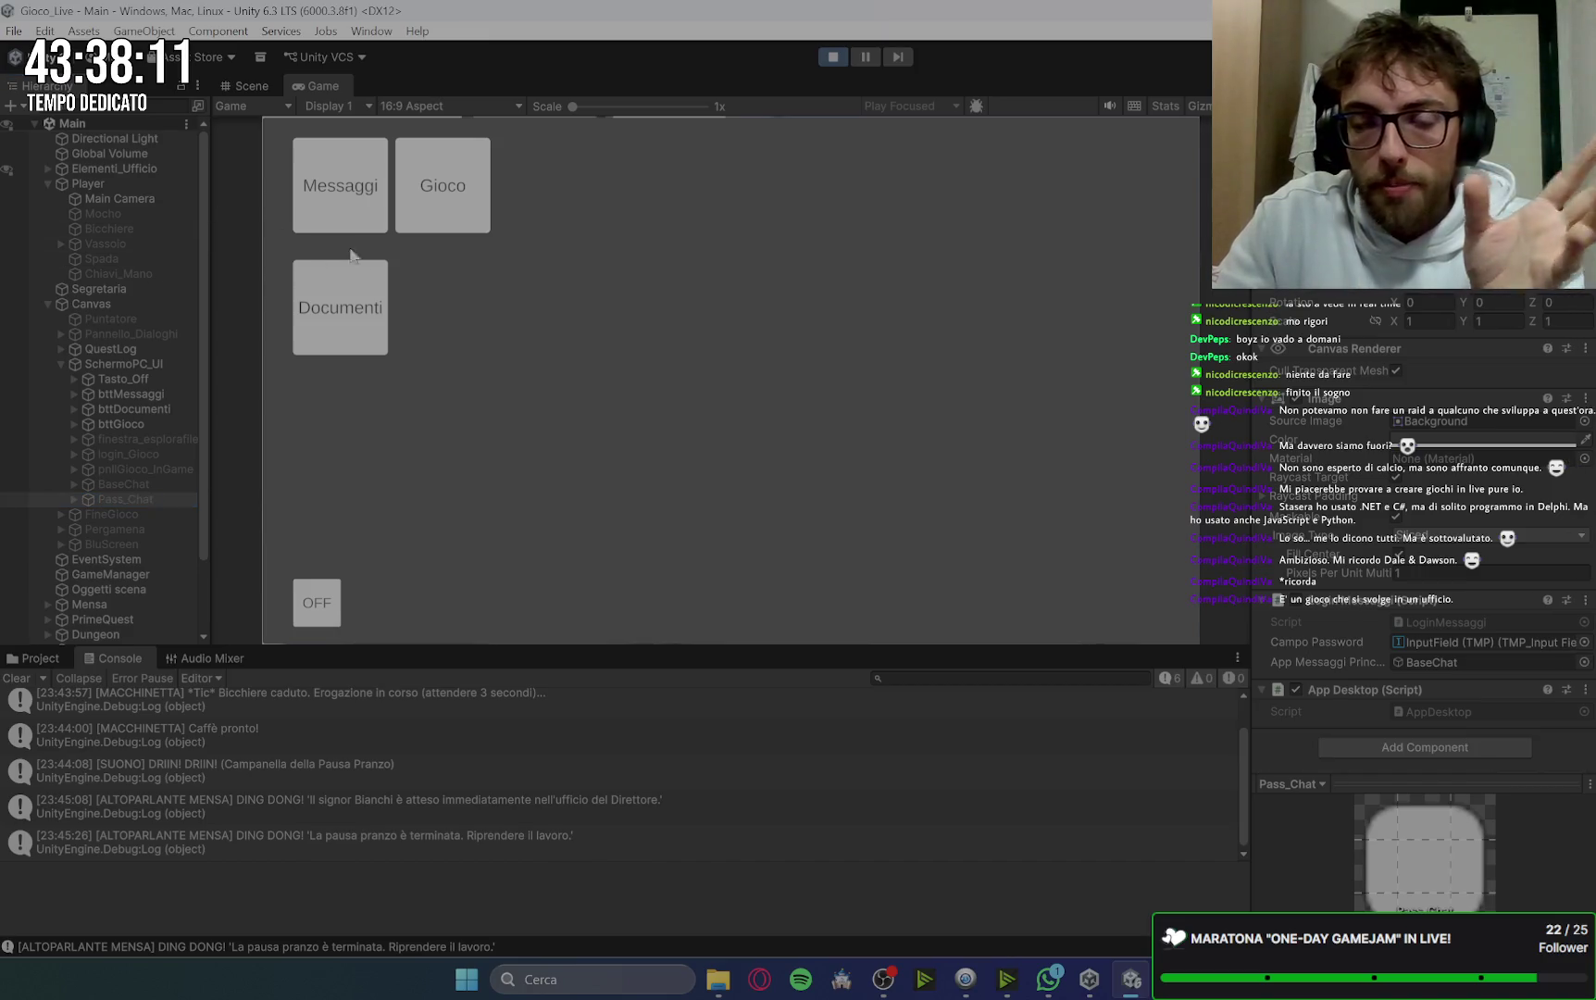
- In Documenti, read the Password_gioco note and view the Foto_1 image
{"action": "left_click", "coordinate": [361, 308]}
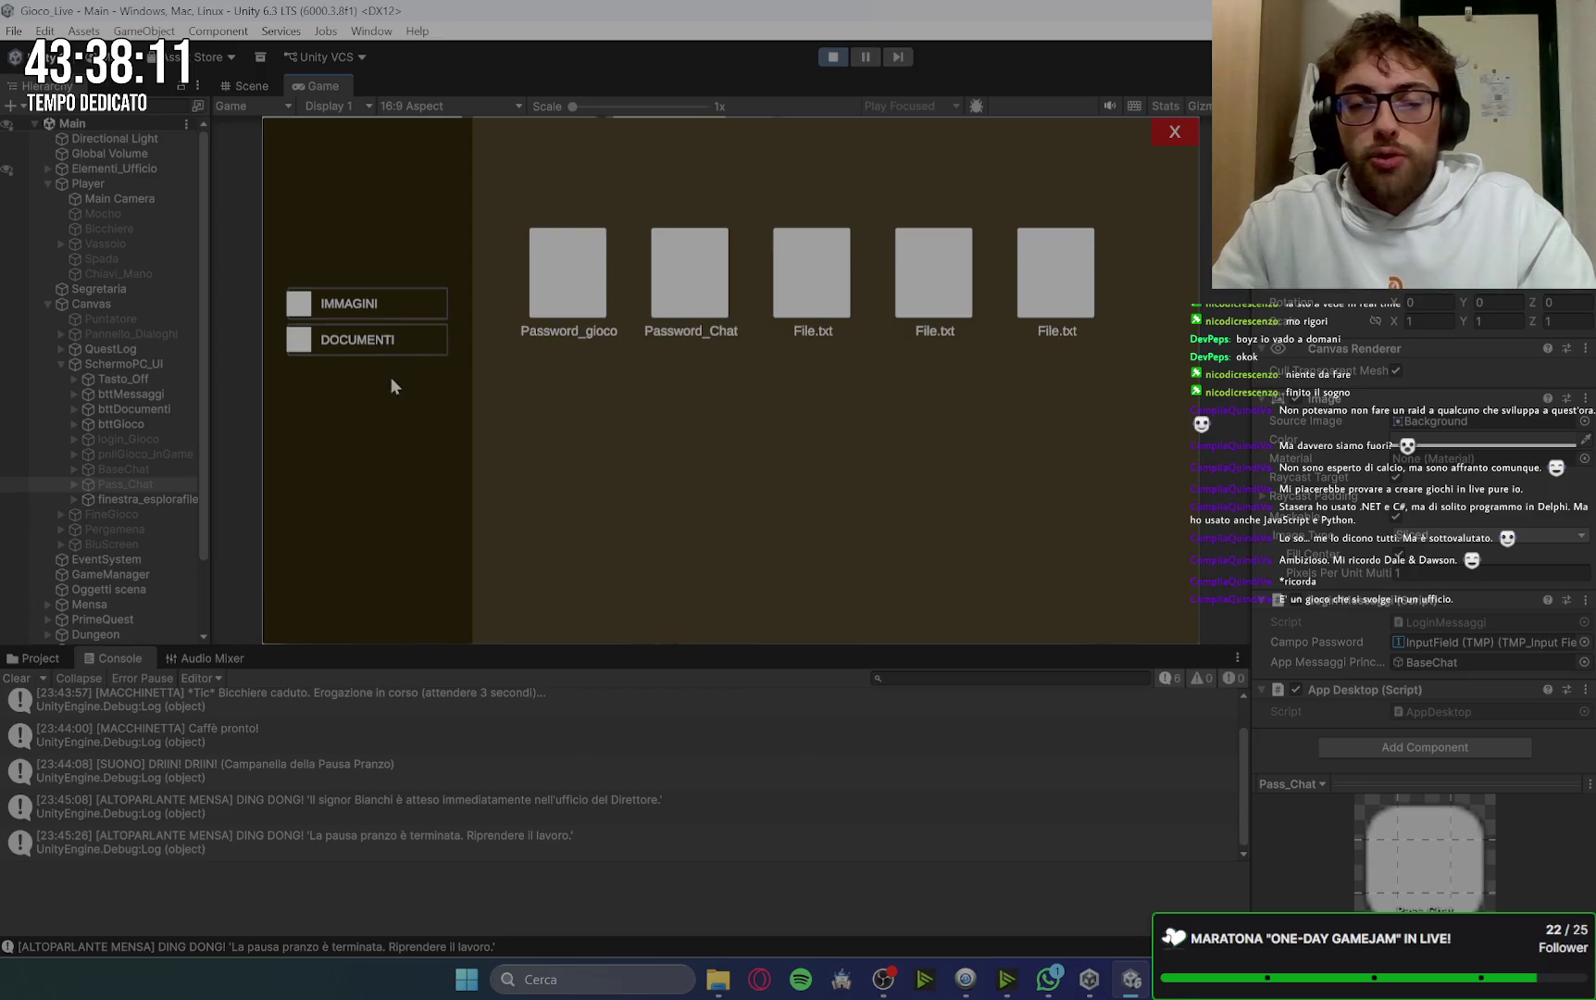
{"action": "left_click", "coordinate": [571, 302]}
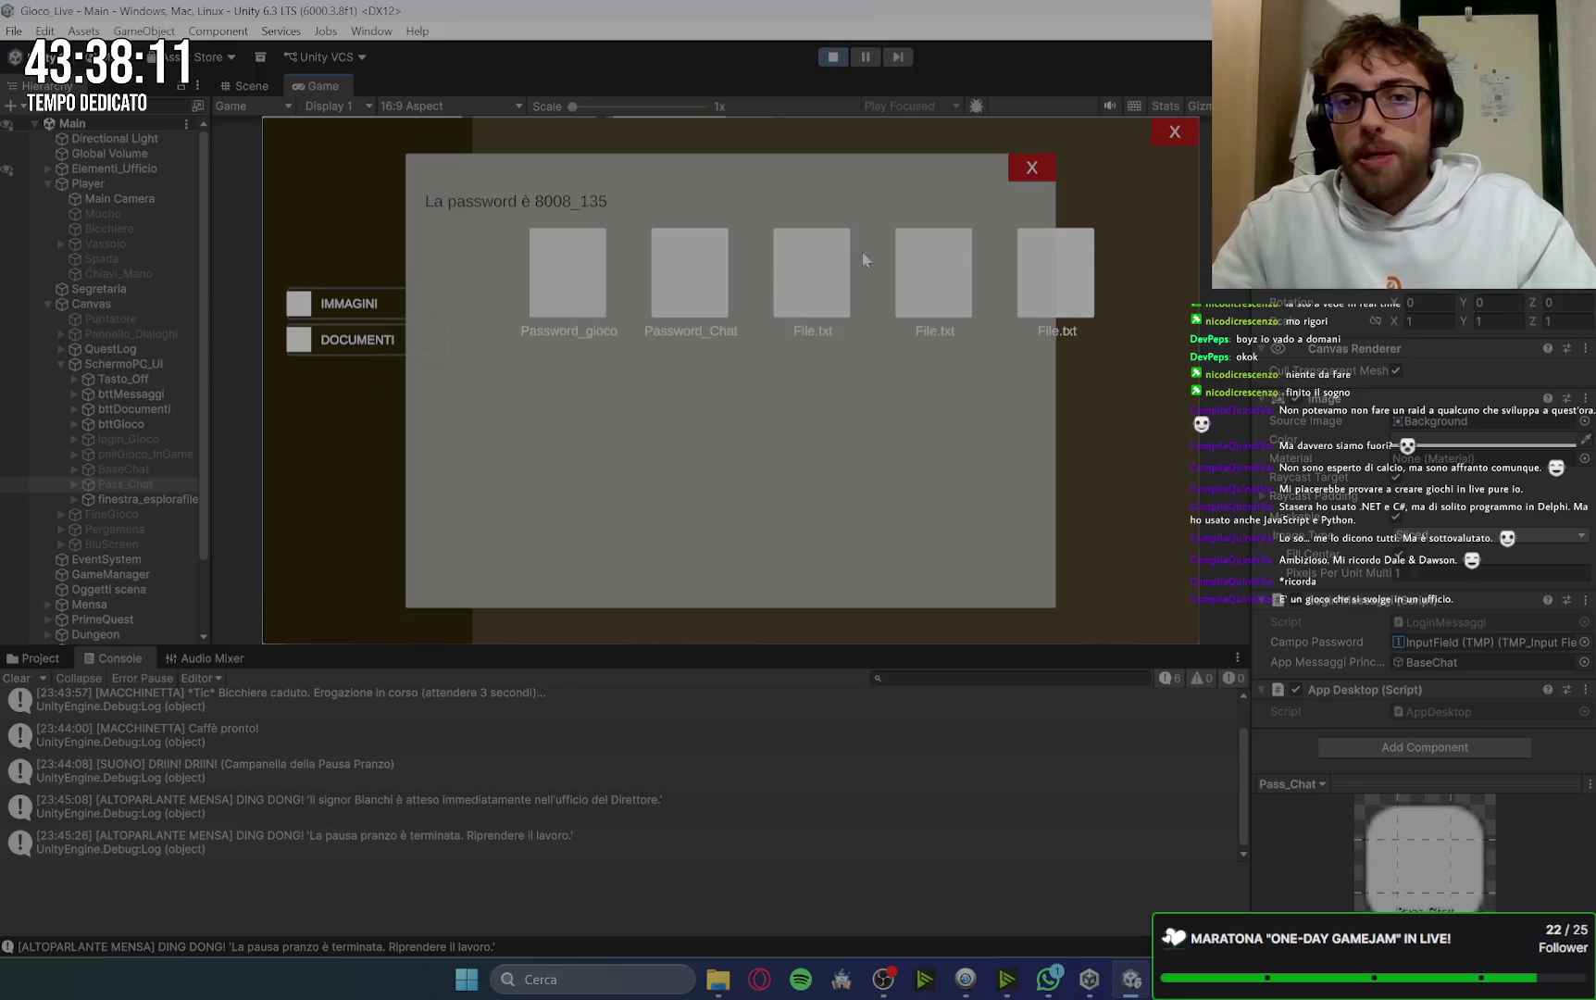
{"action": "left_click", "coordinate": [1023, 174]}
{"action": "left_click", "coordinate": [558, 236]}
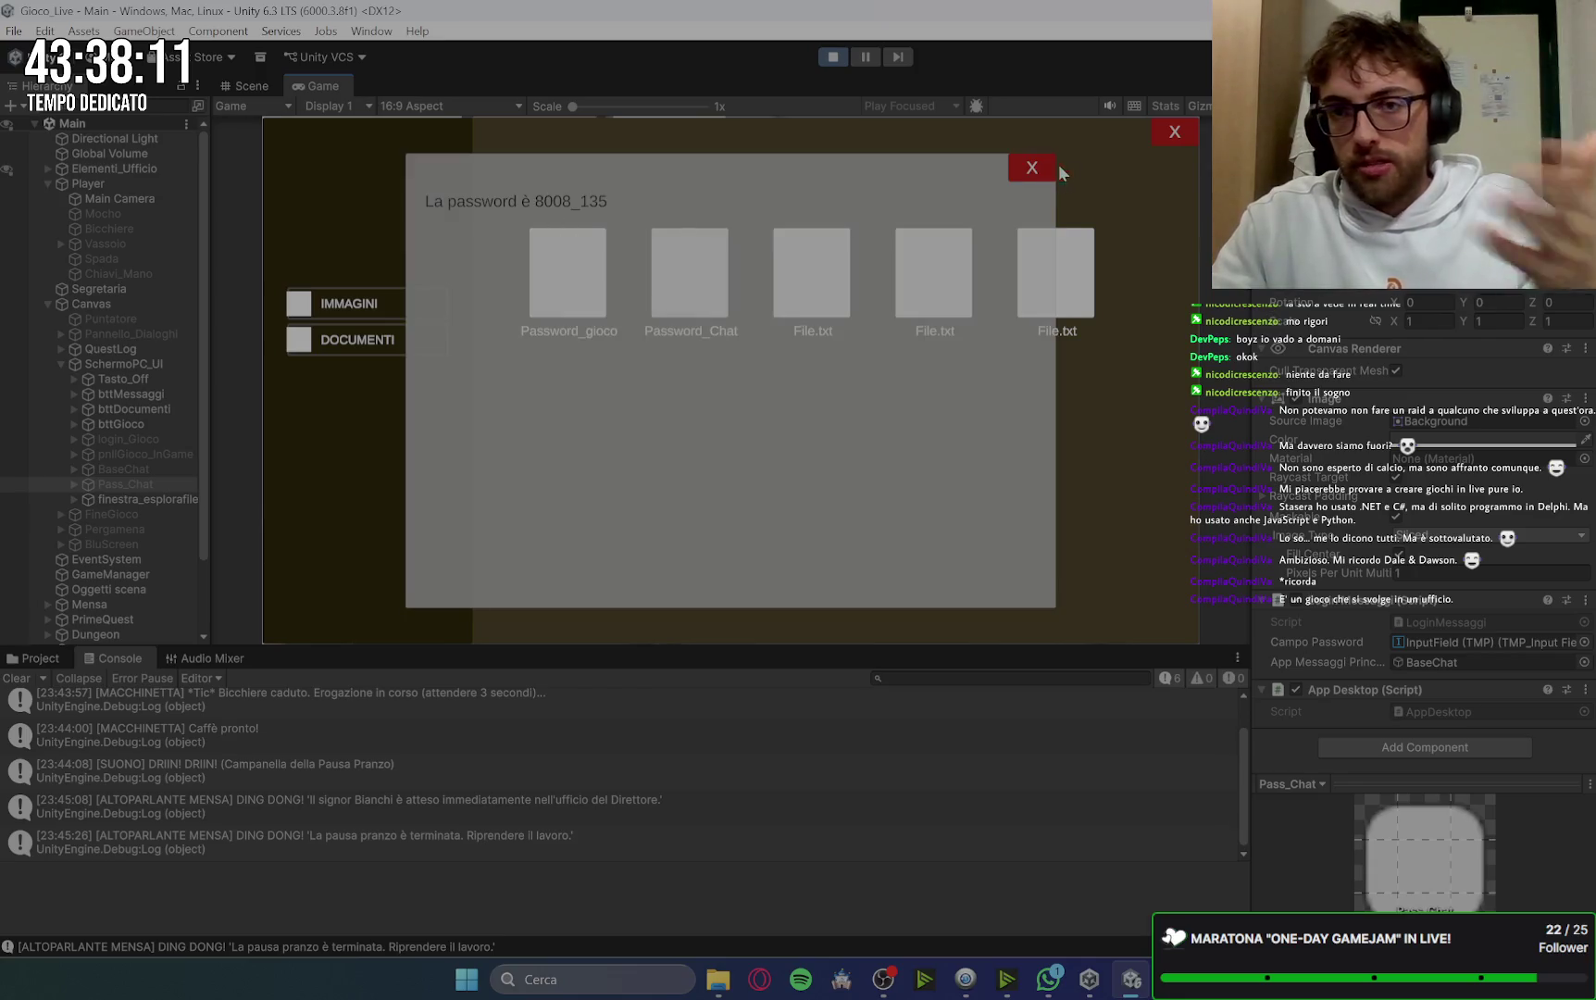
{"action": "left_click", "coordinate": [1034, 168]}
{"action": "left_click", "coordinate": [814, 278]}
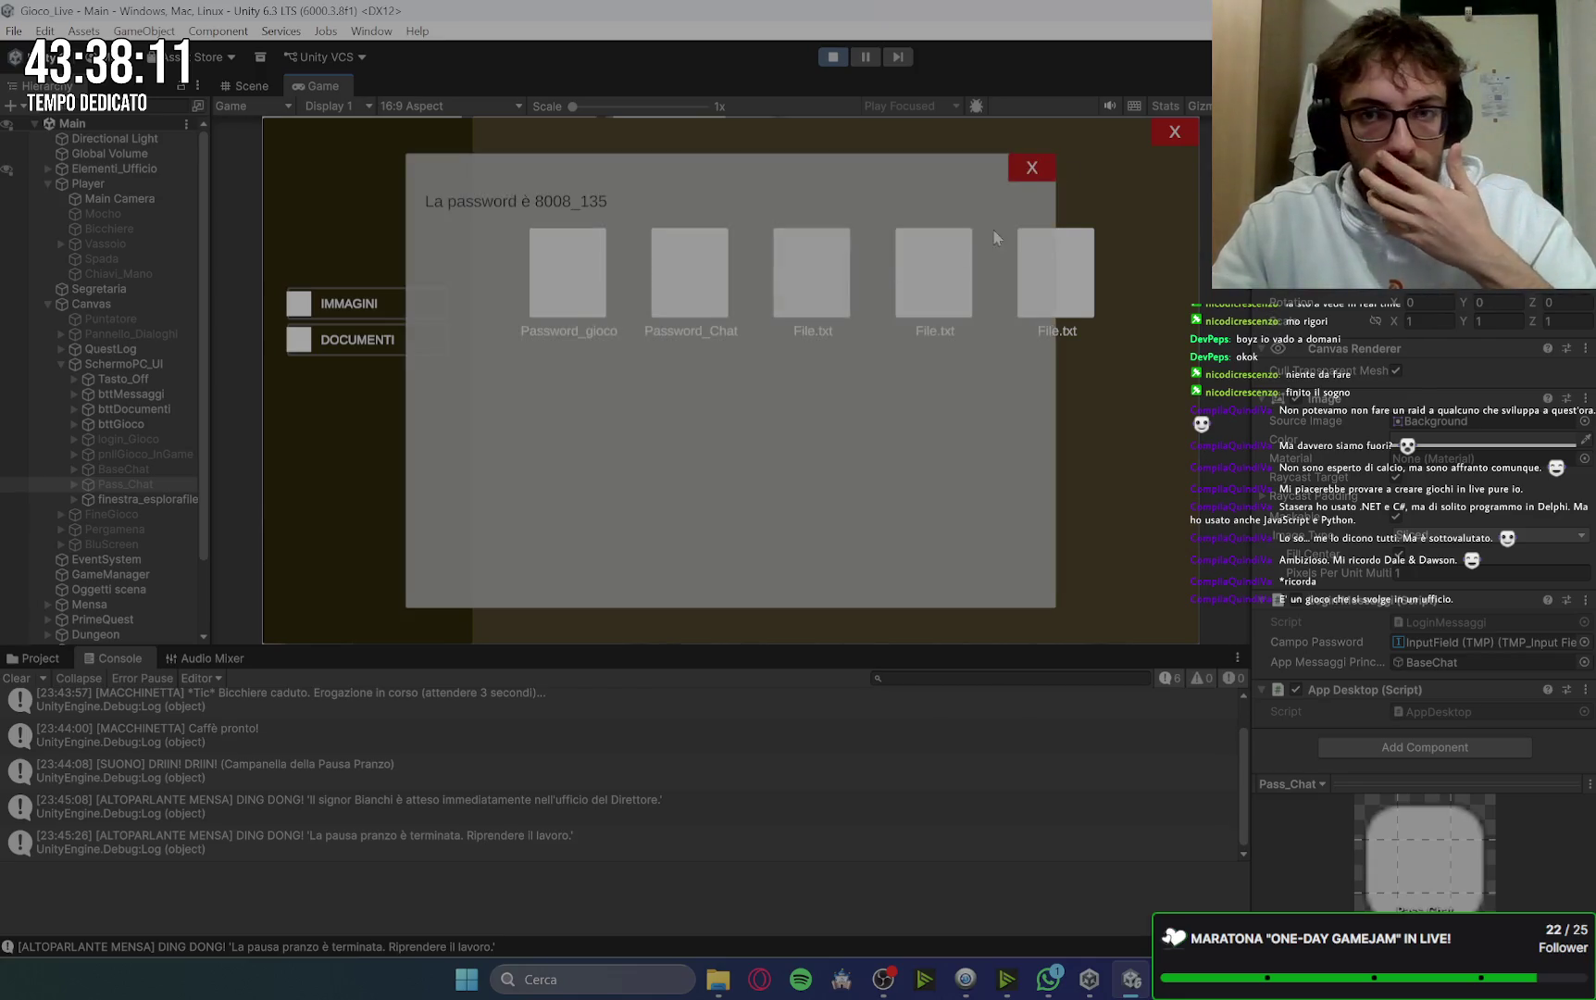
{"action": "left_click", "coordinate": [1011, 169]}
{"action": "left_click", "coordinate": [591, 305]}
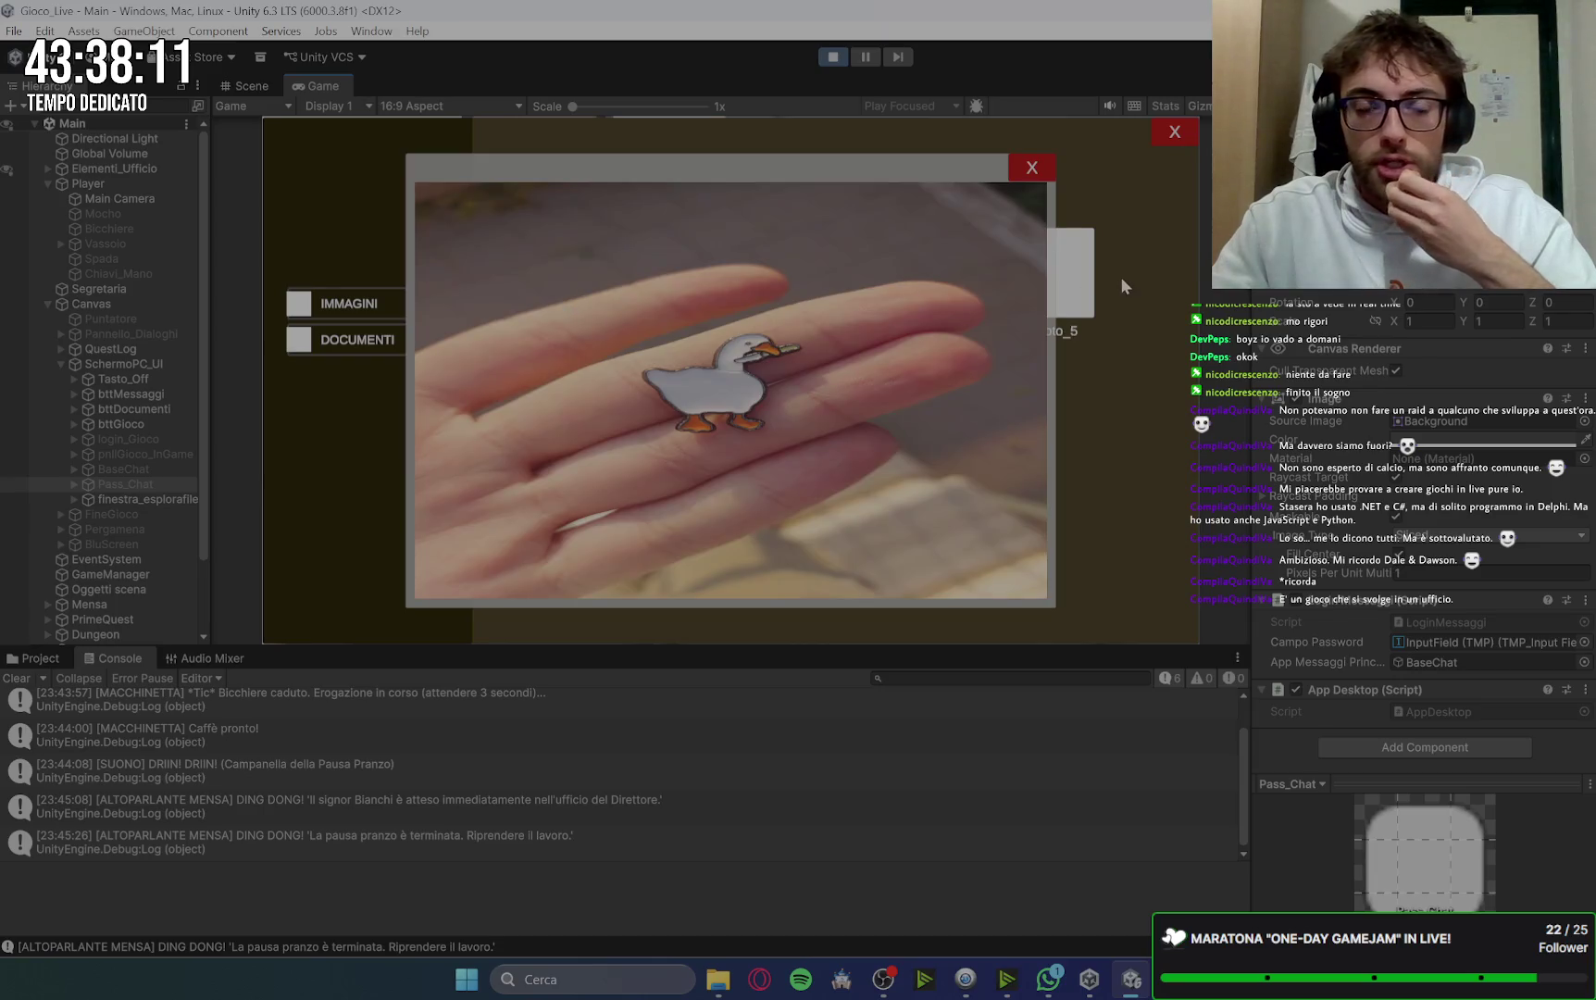
{"action": "left_click", "coordinate": [1032, 170]}
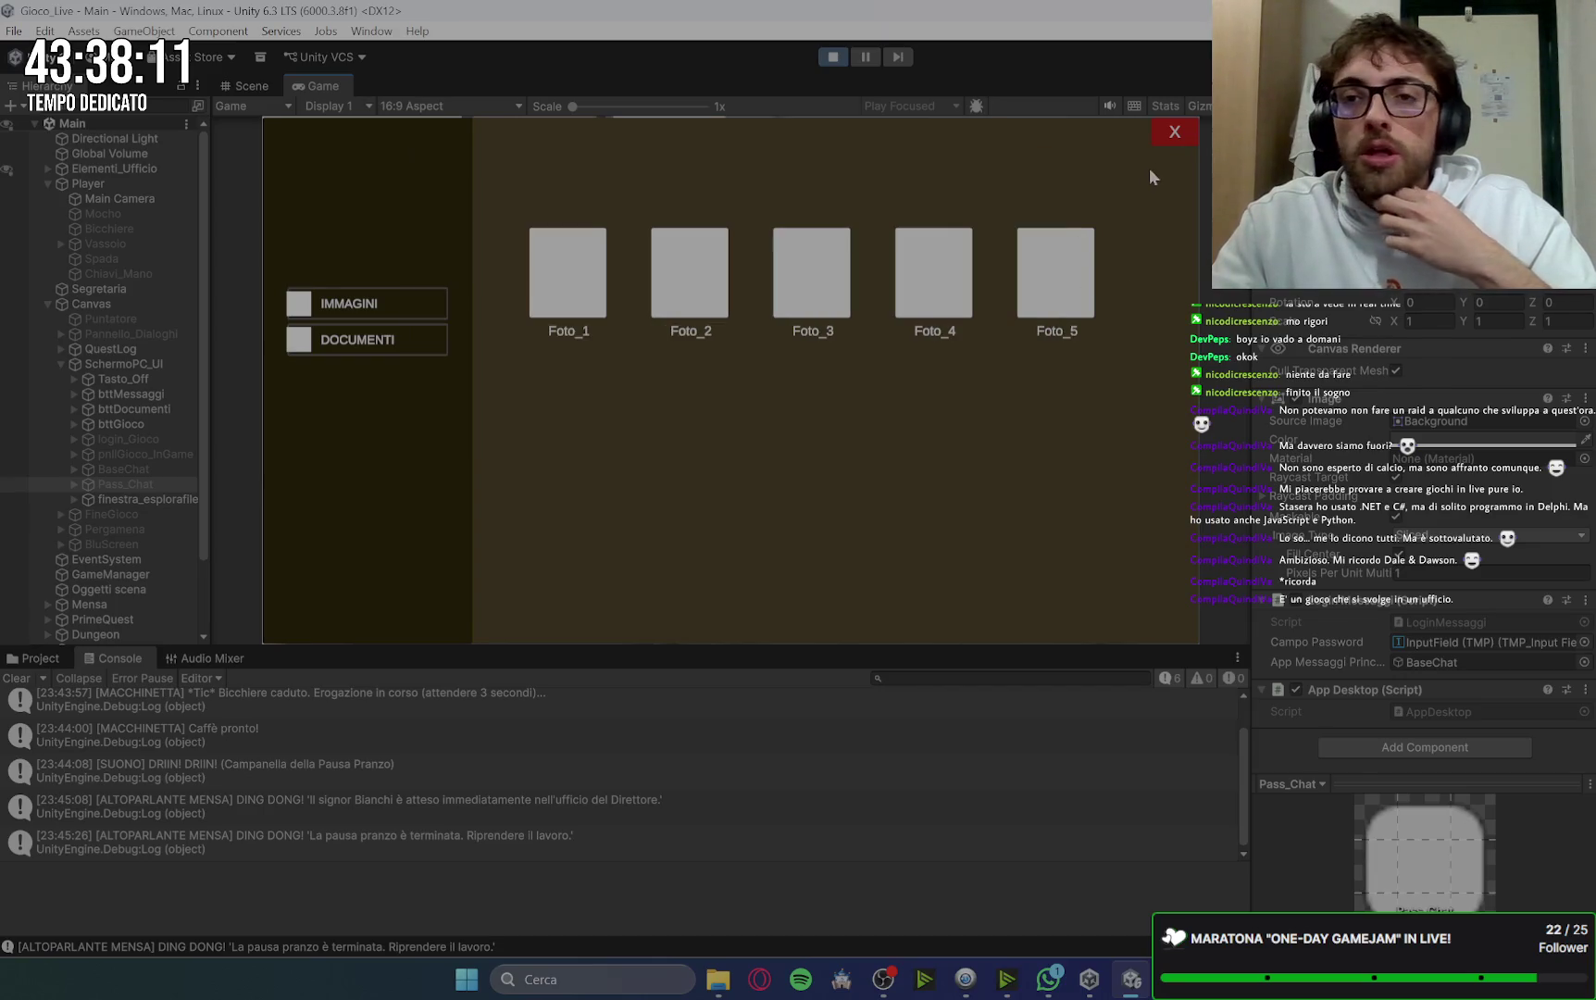
- Close the file explorer, open the Gioco app, complete the beta code and submit with ACCEDI
{"action": "left_click", "coordinate": [1172, 134]}
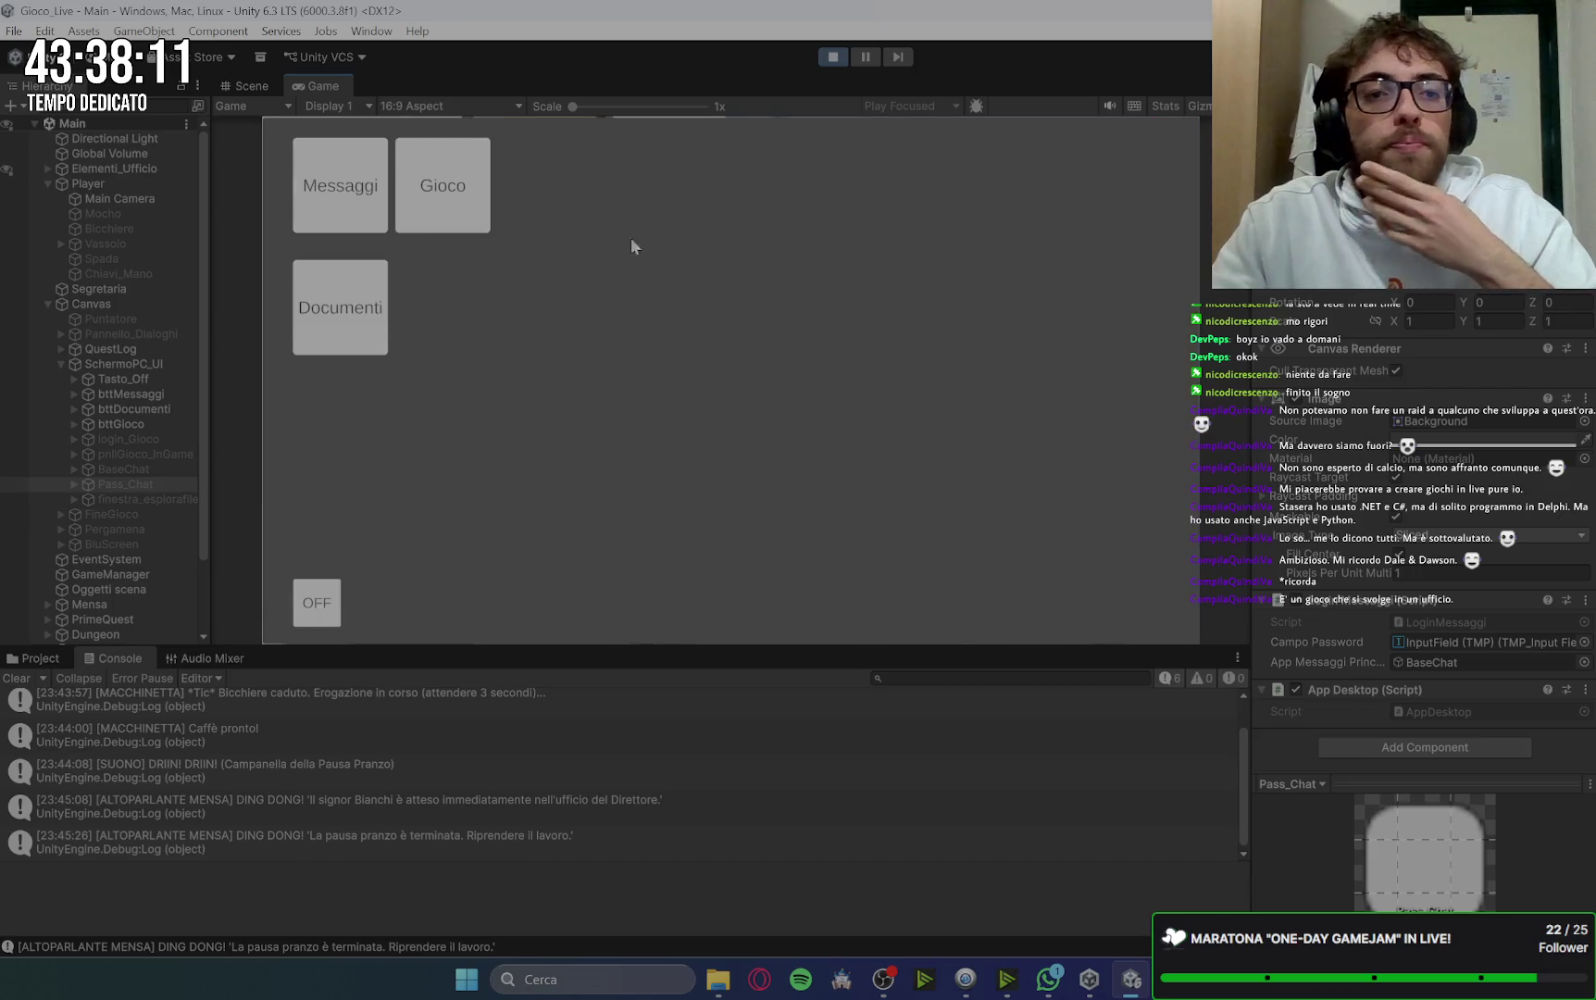
{"action": "left_click", "coordinate": [438, 213]}
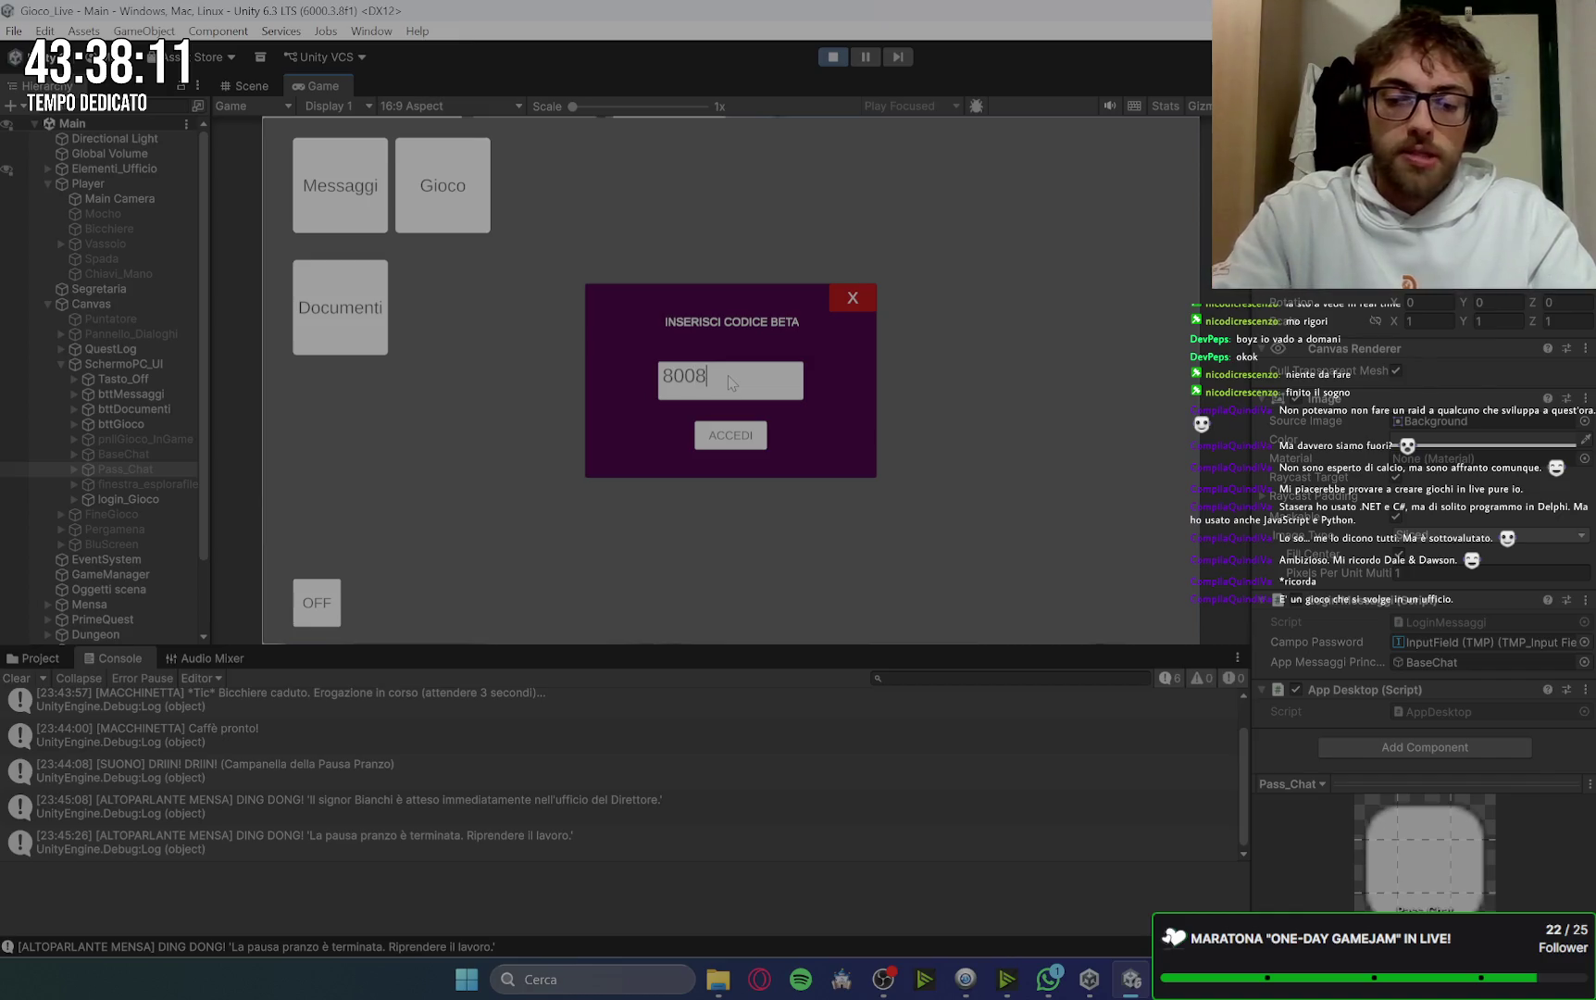
{"action": "type", "text": "_135"}
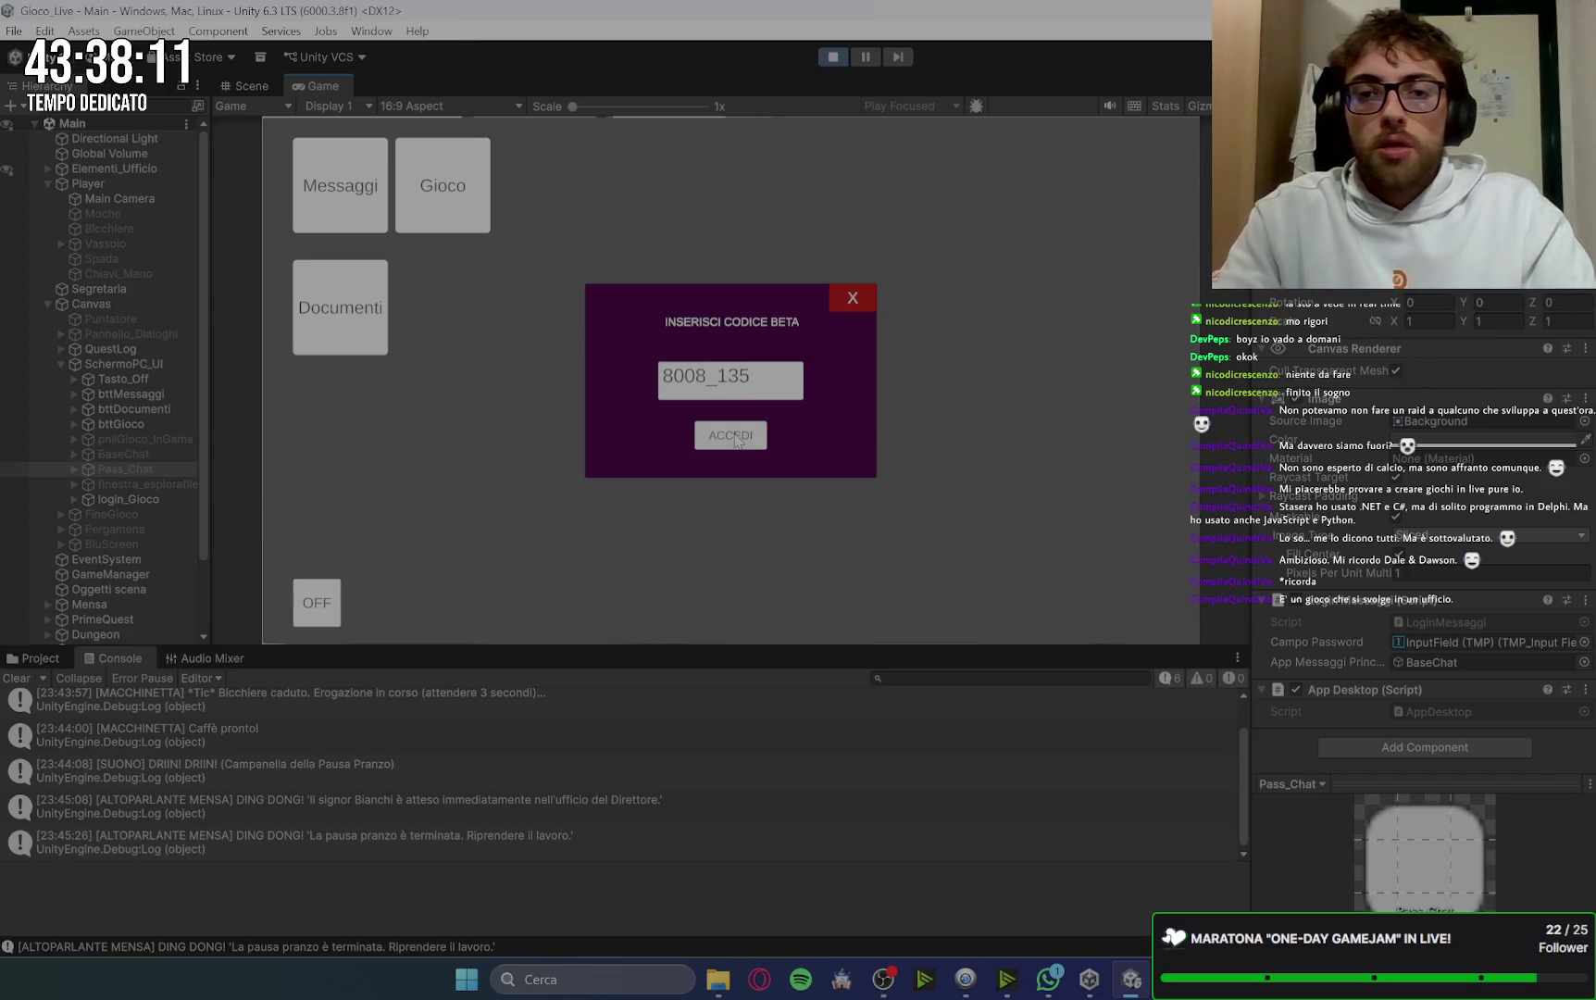
{"action": "left_click", "coordinate": [737, 442]}
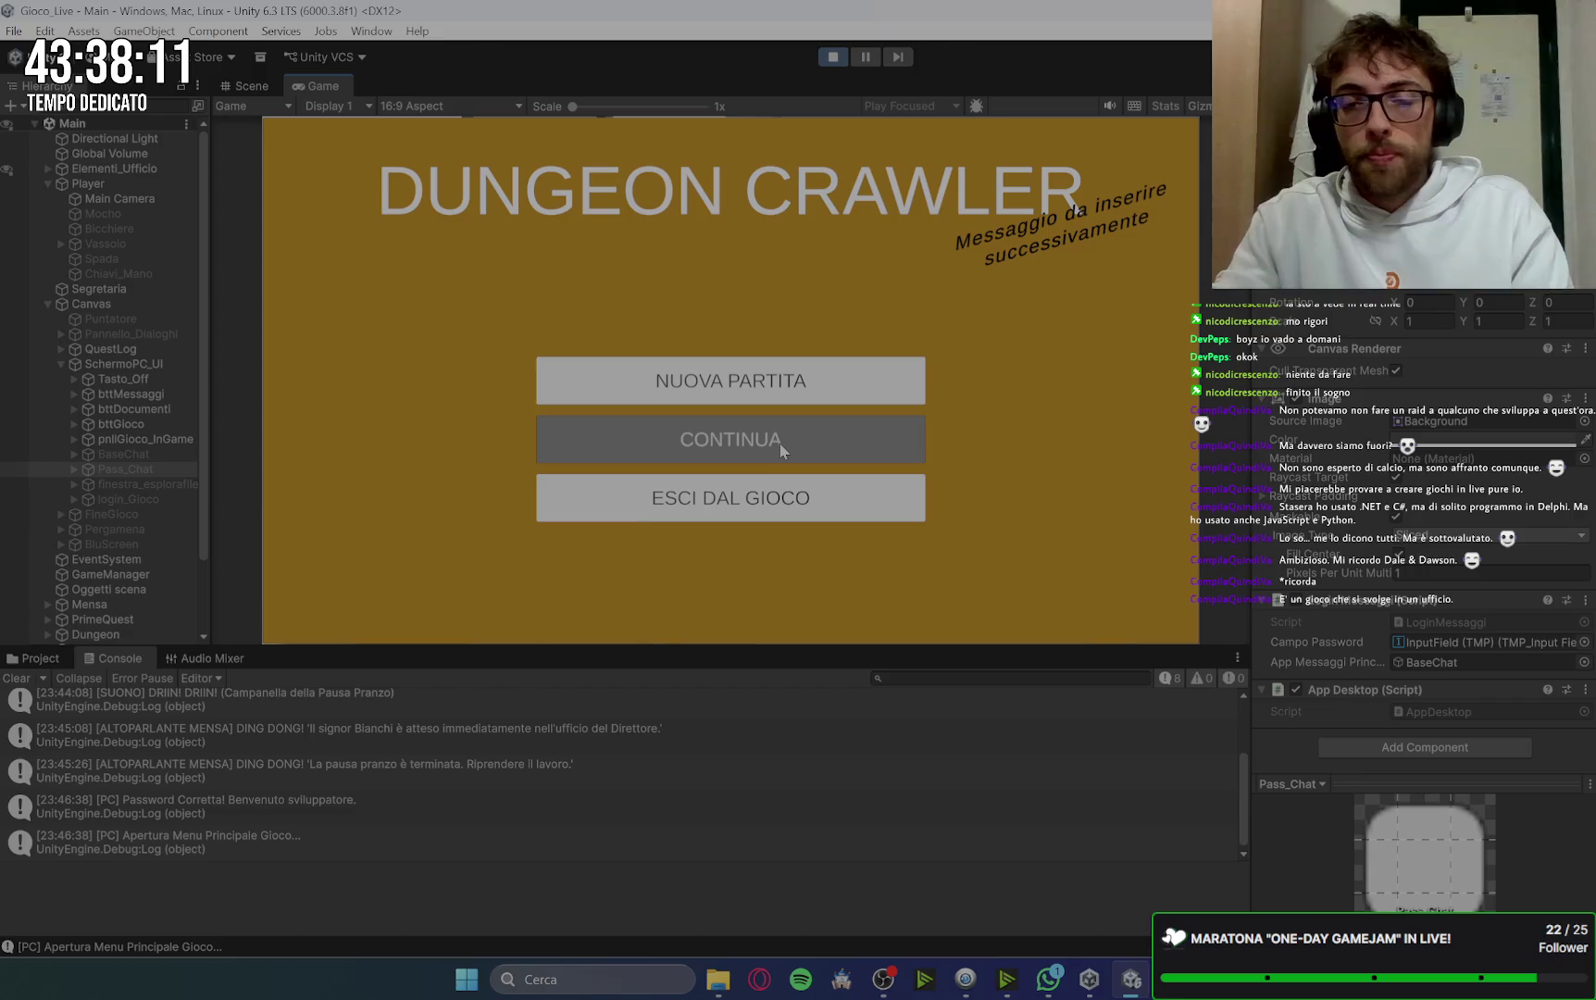
- Start the Dungeon Crawler, walk through the dungeon and defeat the Skeleton with three strikes
{"action": "left_click", "coordinate": [777, 387]}
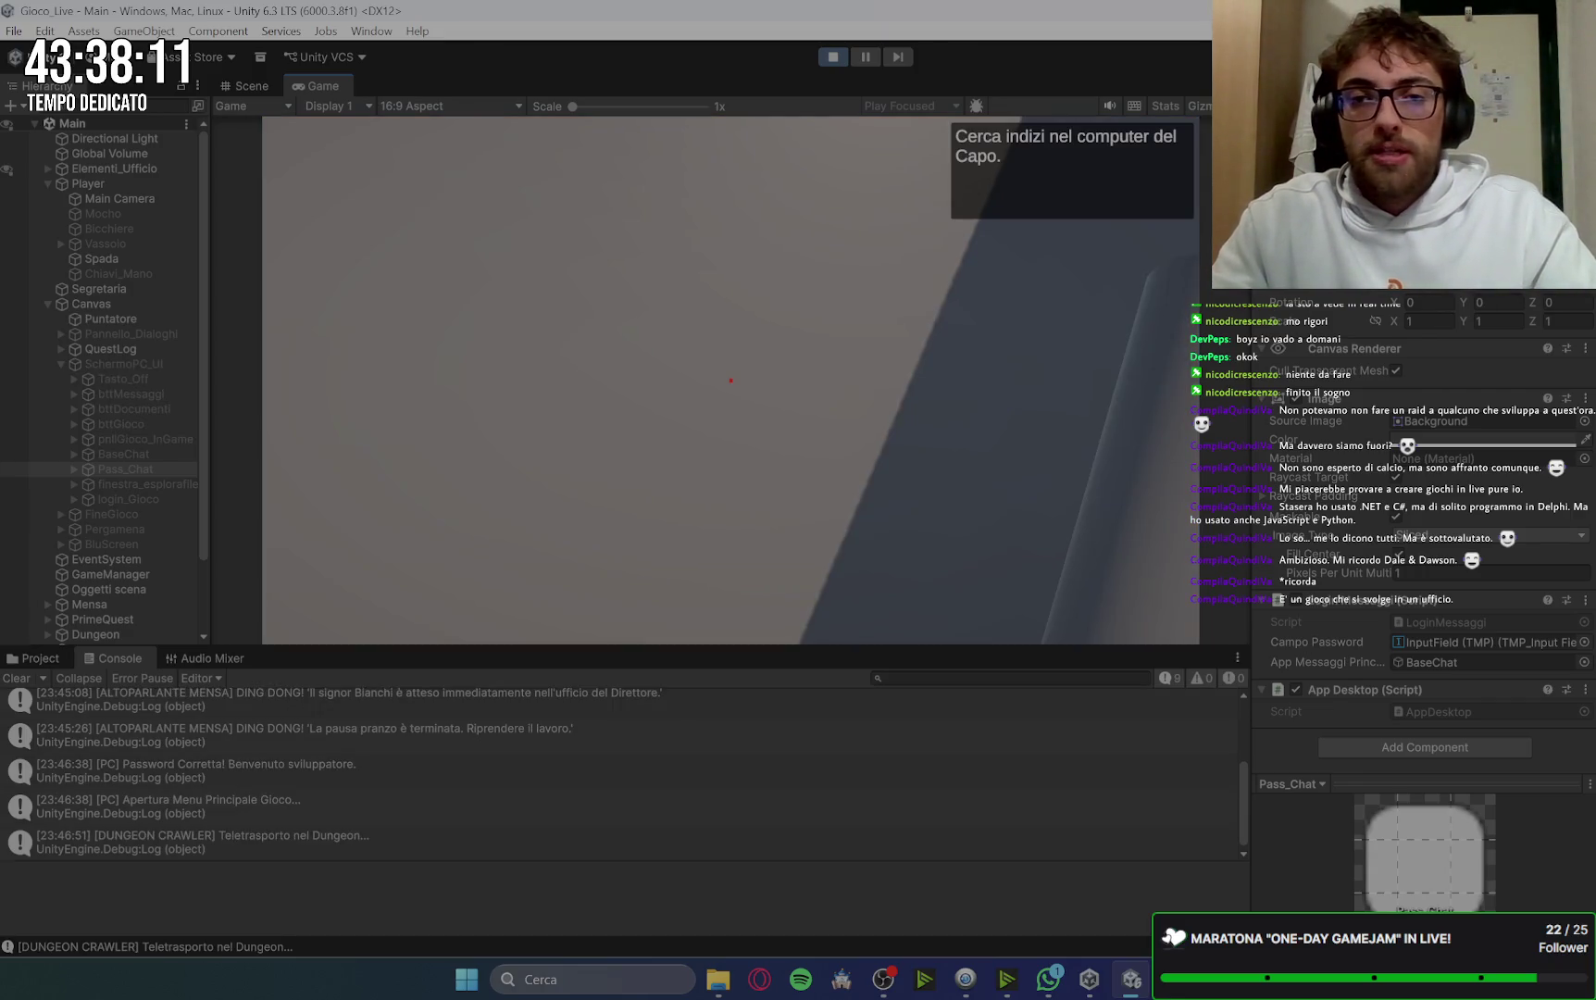
{"action": "key", "text": "w"}
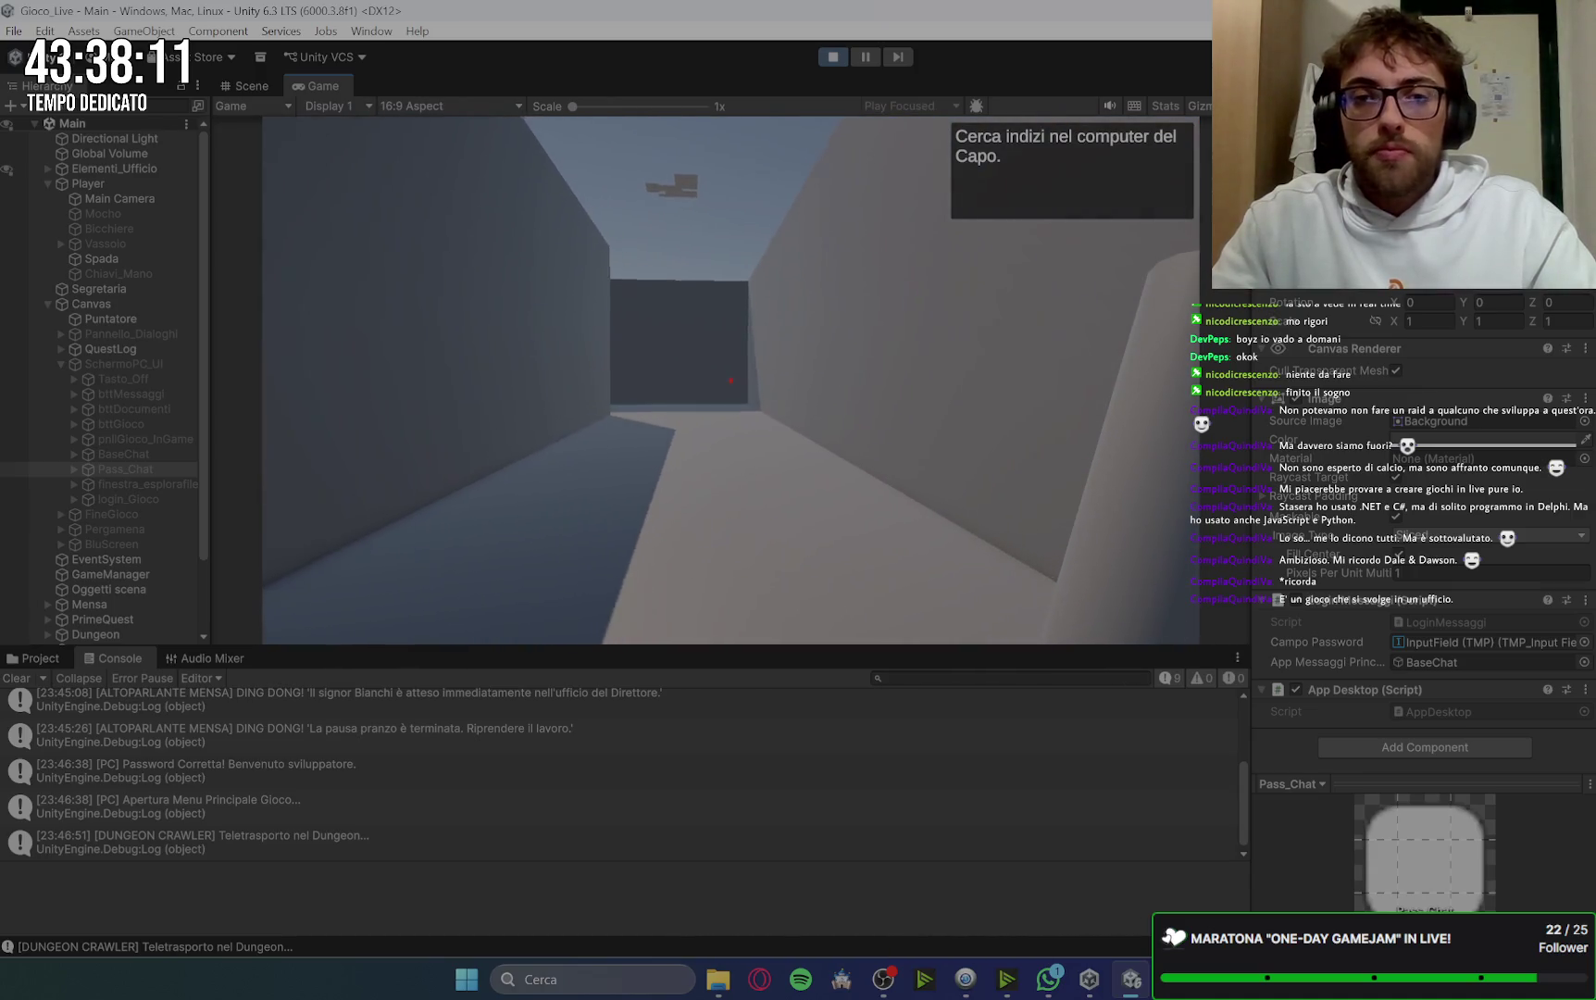
{"action": "key", "text": "w"}
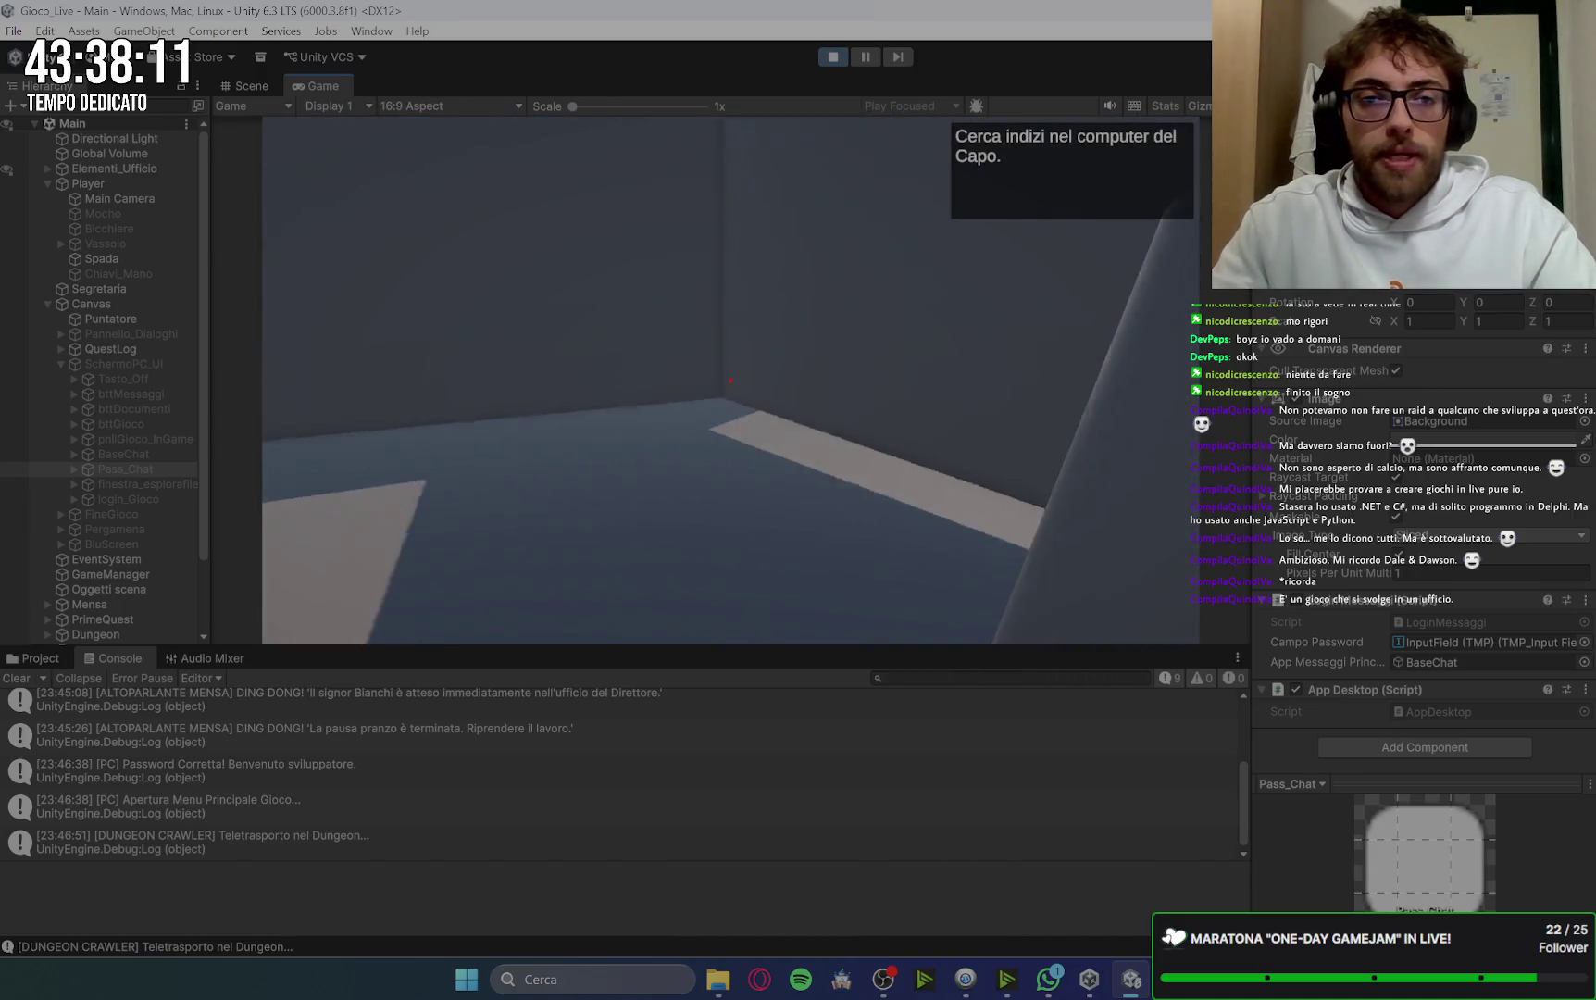
{"action": "key", "text": "w"}
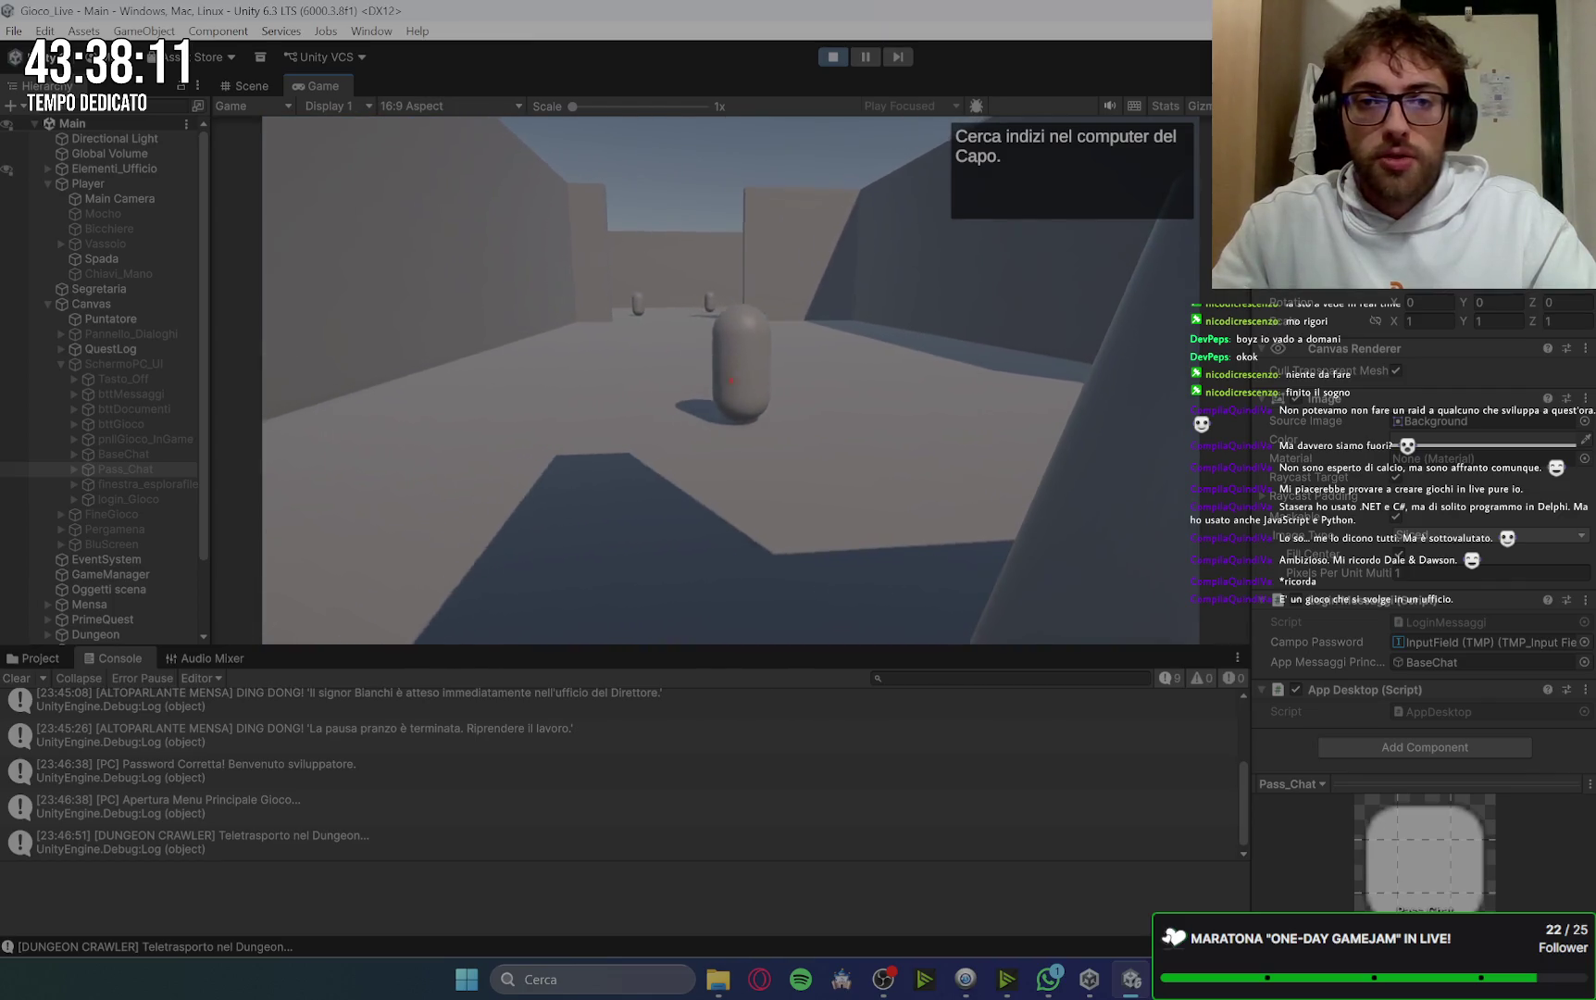
{"action": "key", "text": "w"}
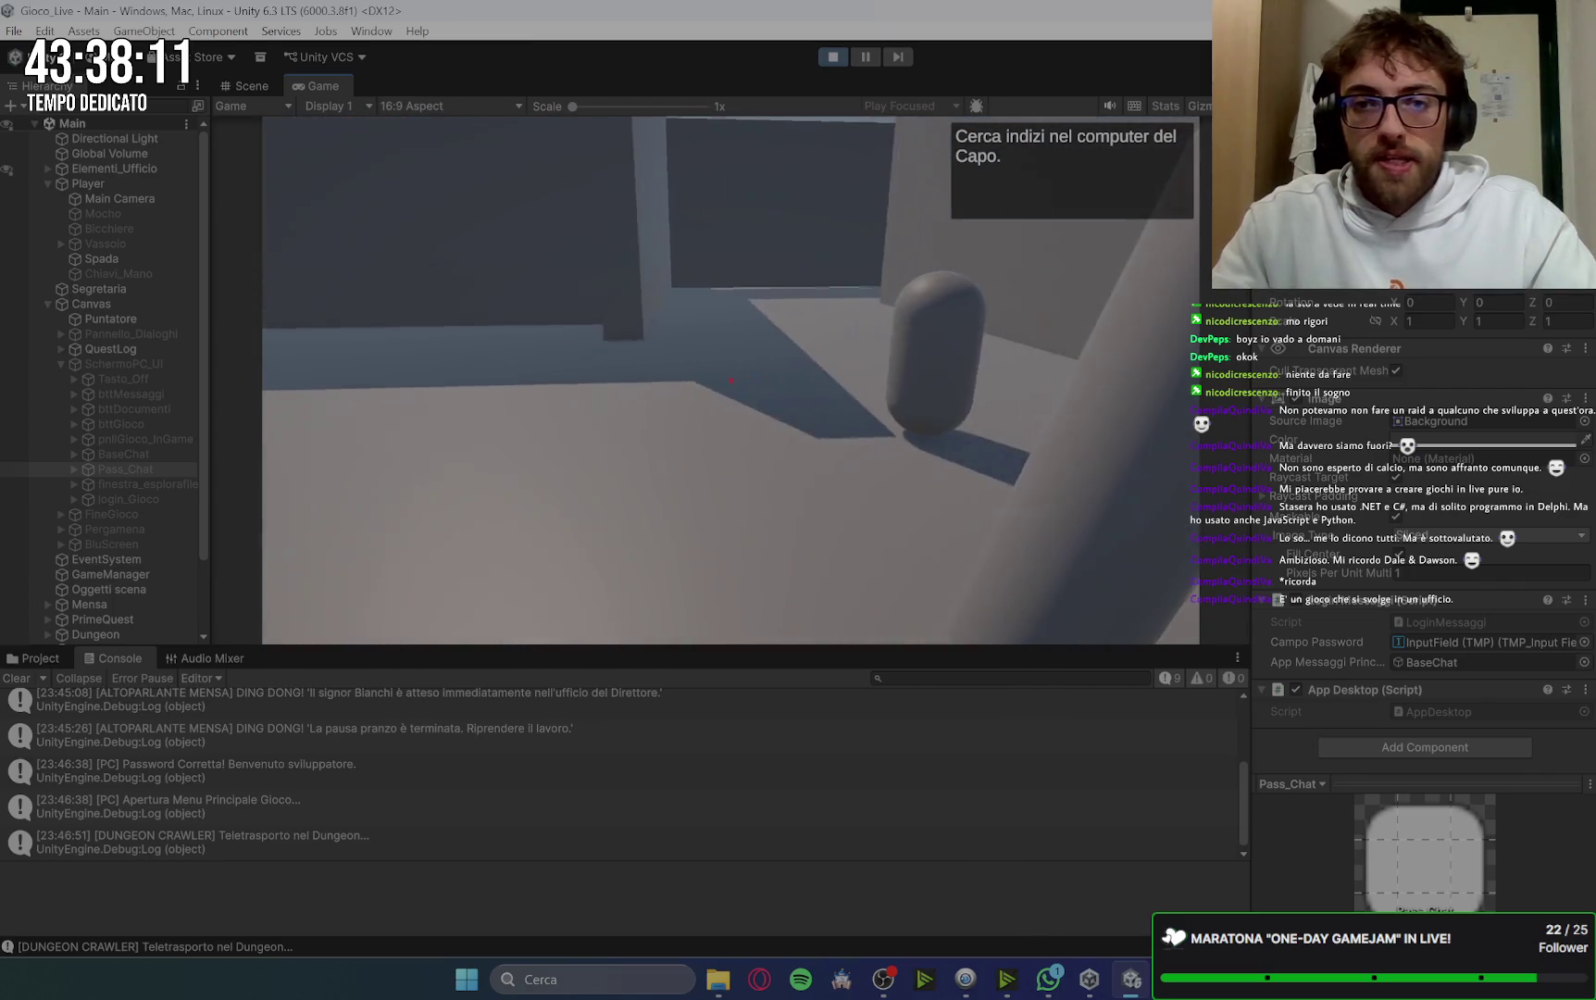
{"action": "left_click", "coordinate": [730, 379]}
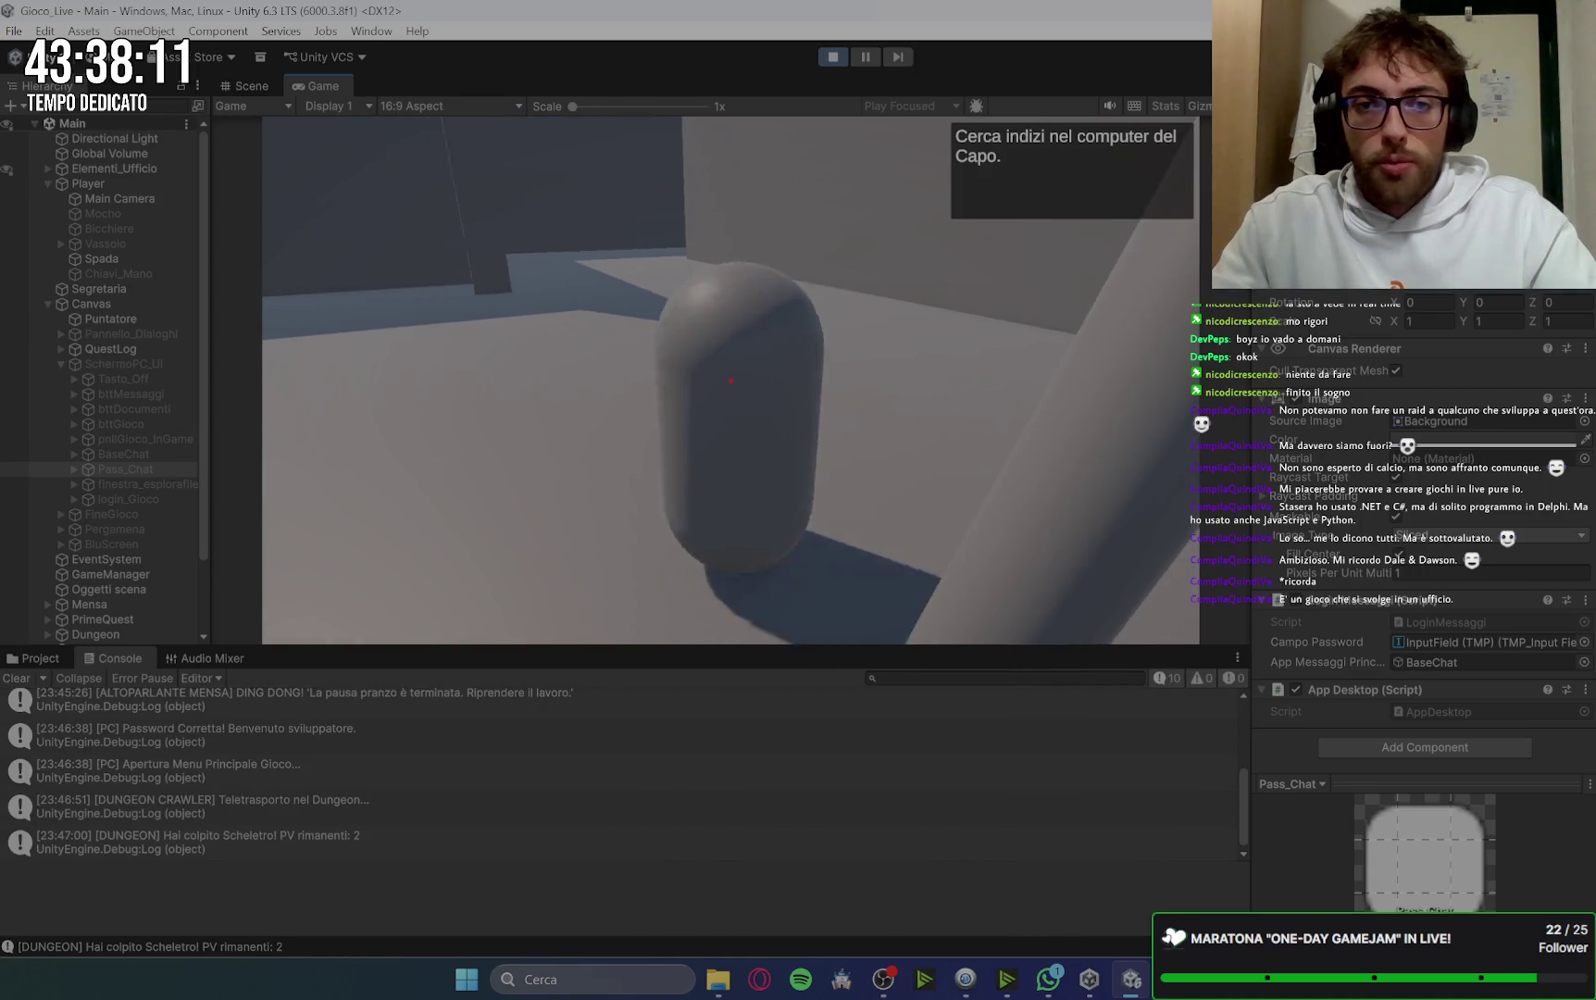
{"action": "left_click", "coordinate": [730, 379]}
{"action": "left_click", "coordinate": [730, 380]}
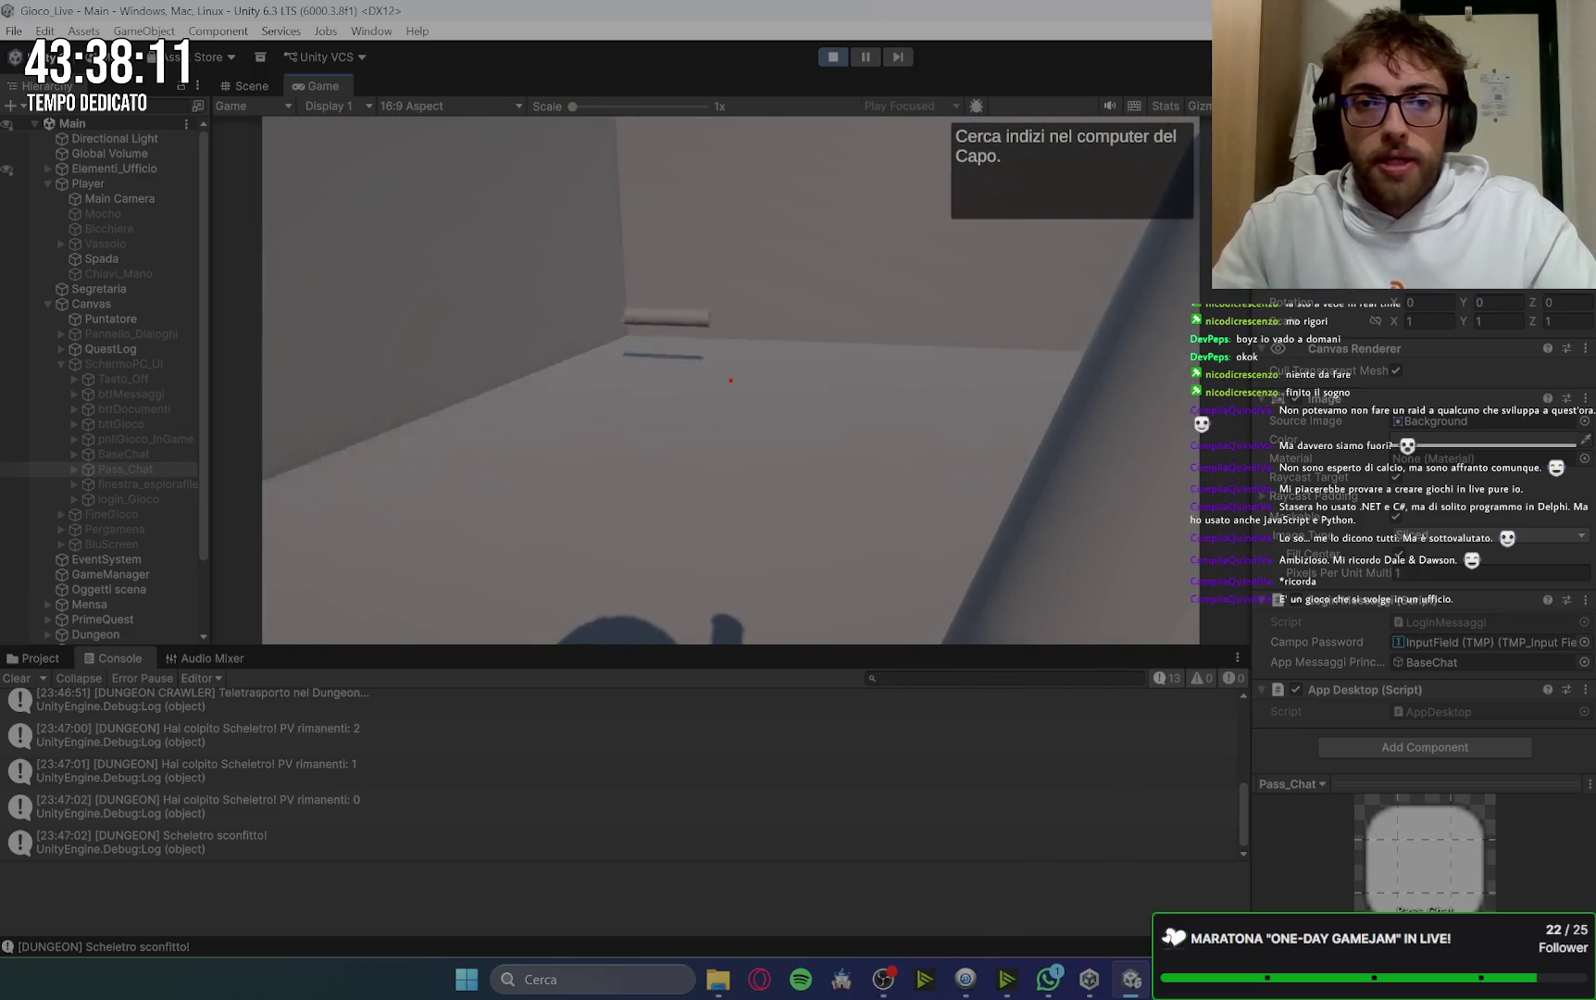
- Read and close the parchment repeatedly until the minigame crashes to ERROR 404
{"action": "left_click", "coordinate": [730, 380]}
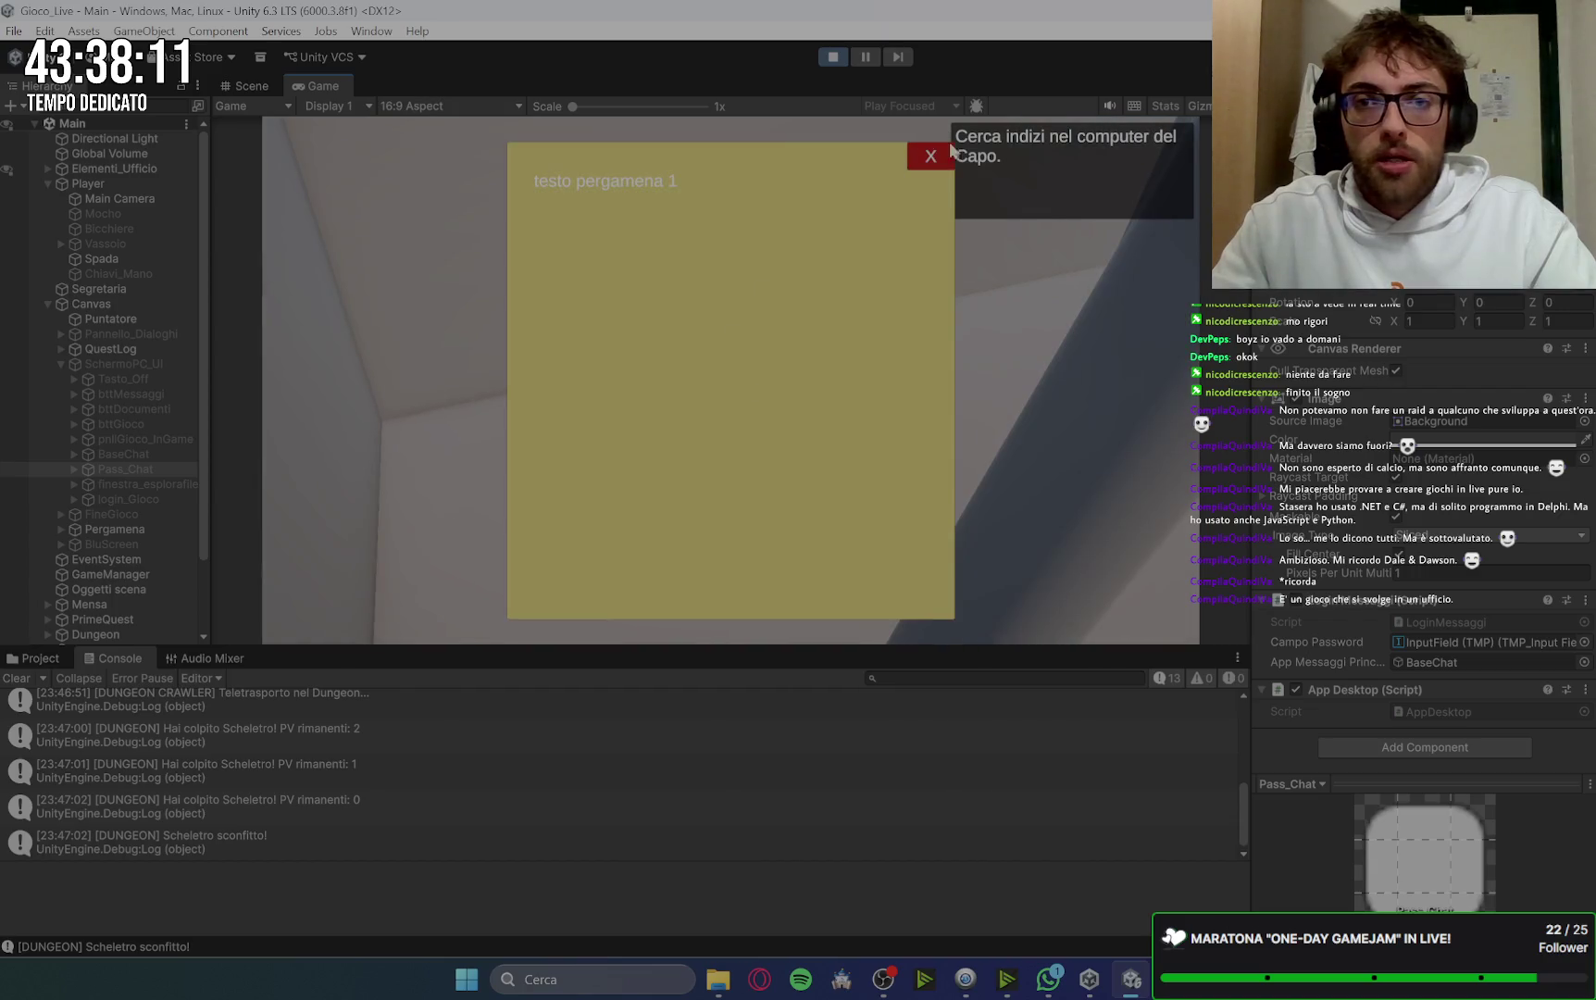
{"action": "left_click", "coordinate": [928, 163]}
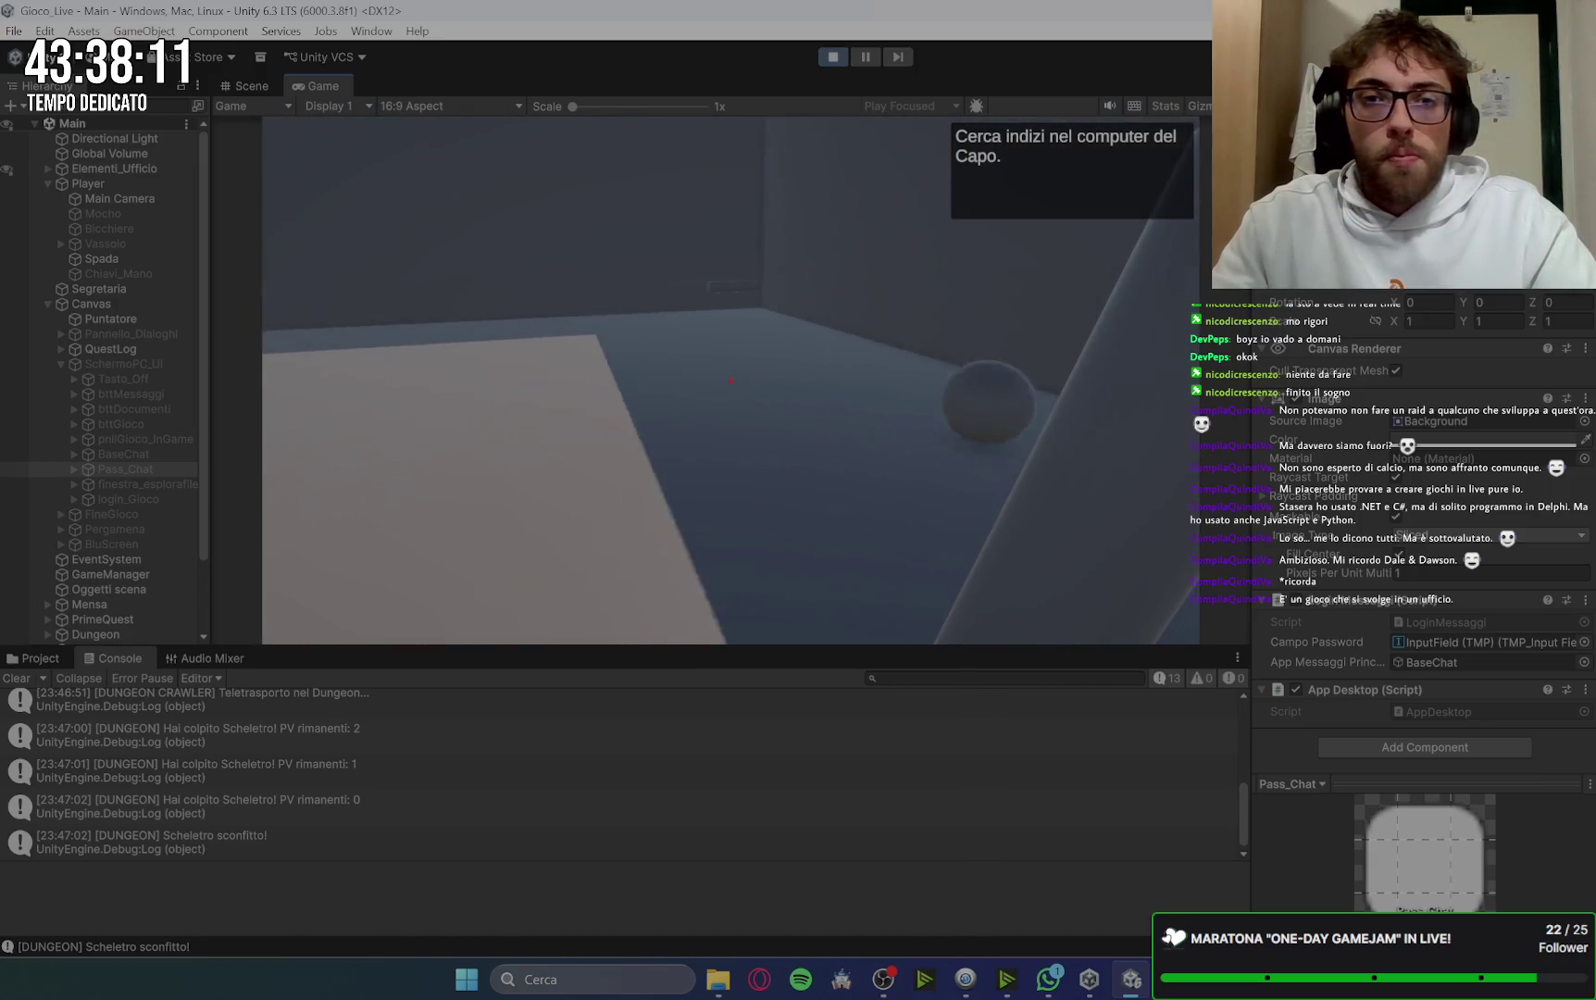
{"action": "left_click", "coordinate": [730, 380]}
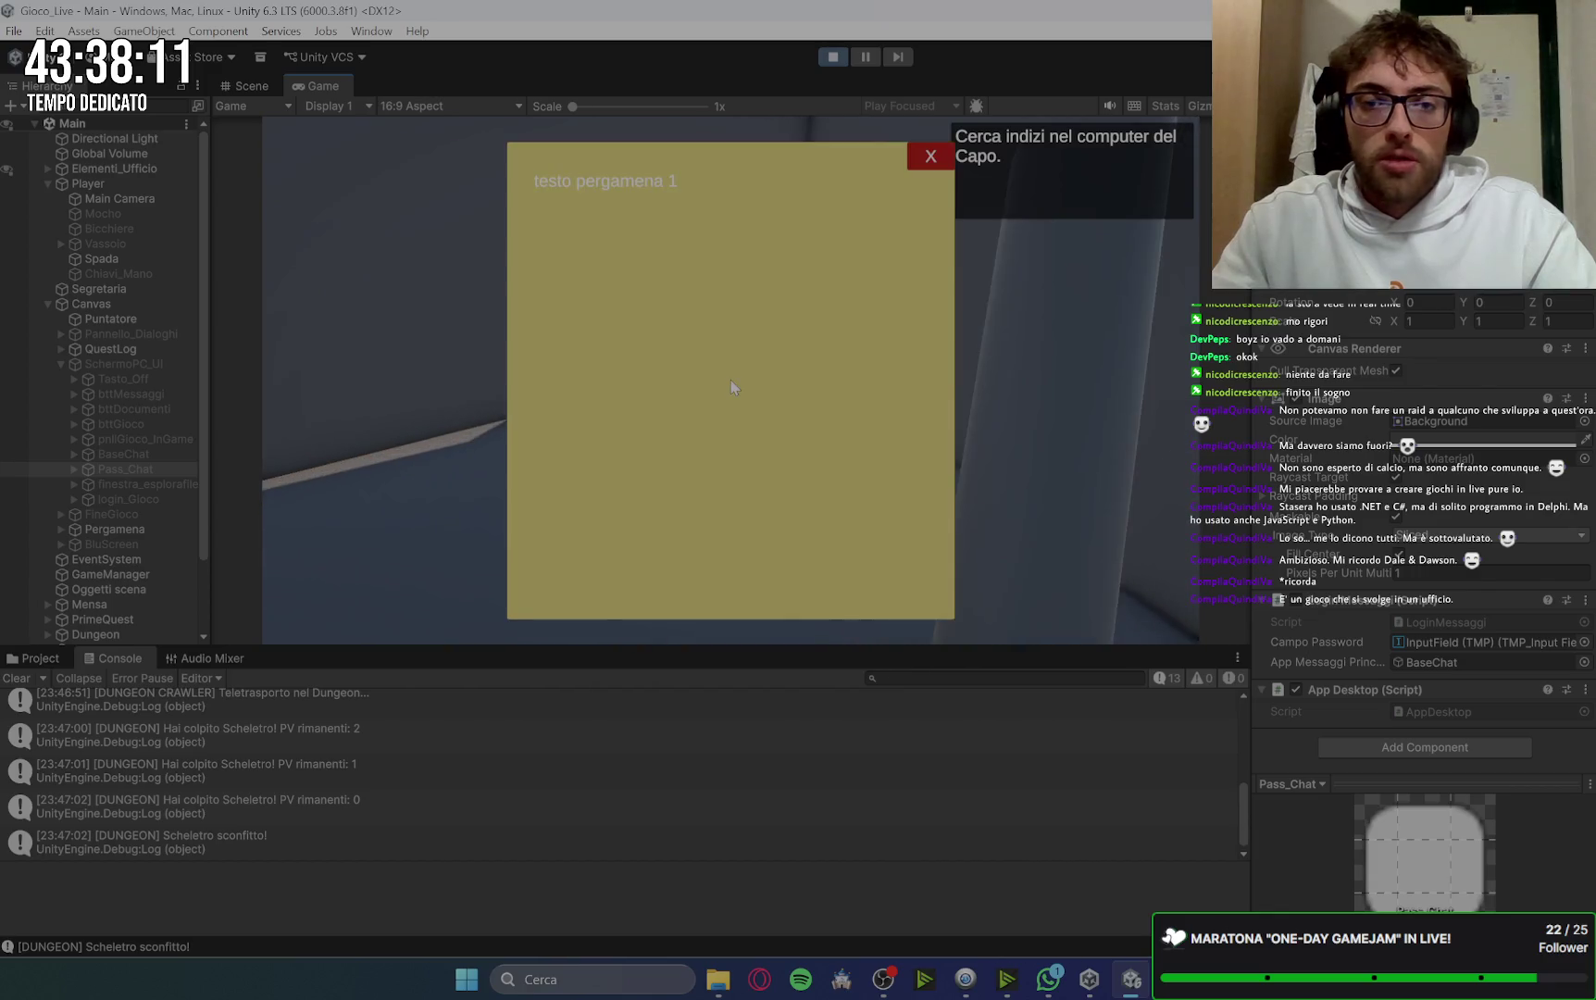
{"action": "left_click", "coordinate": [930, 155]}
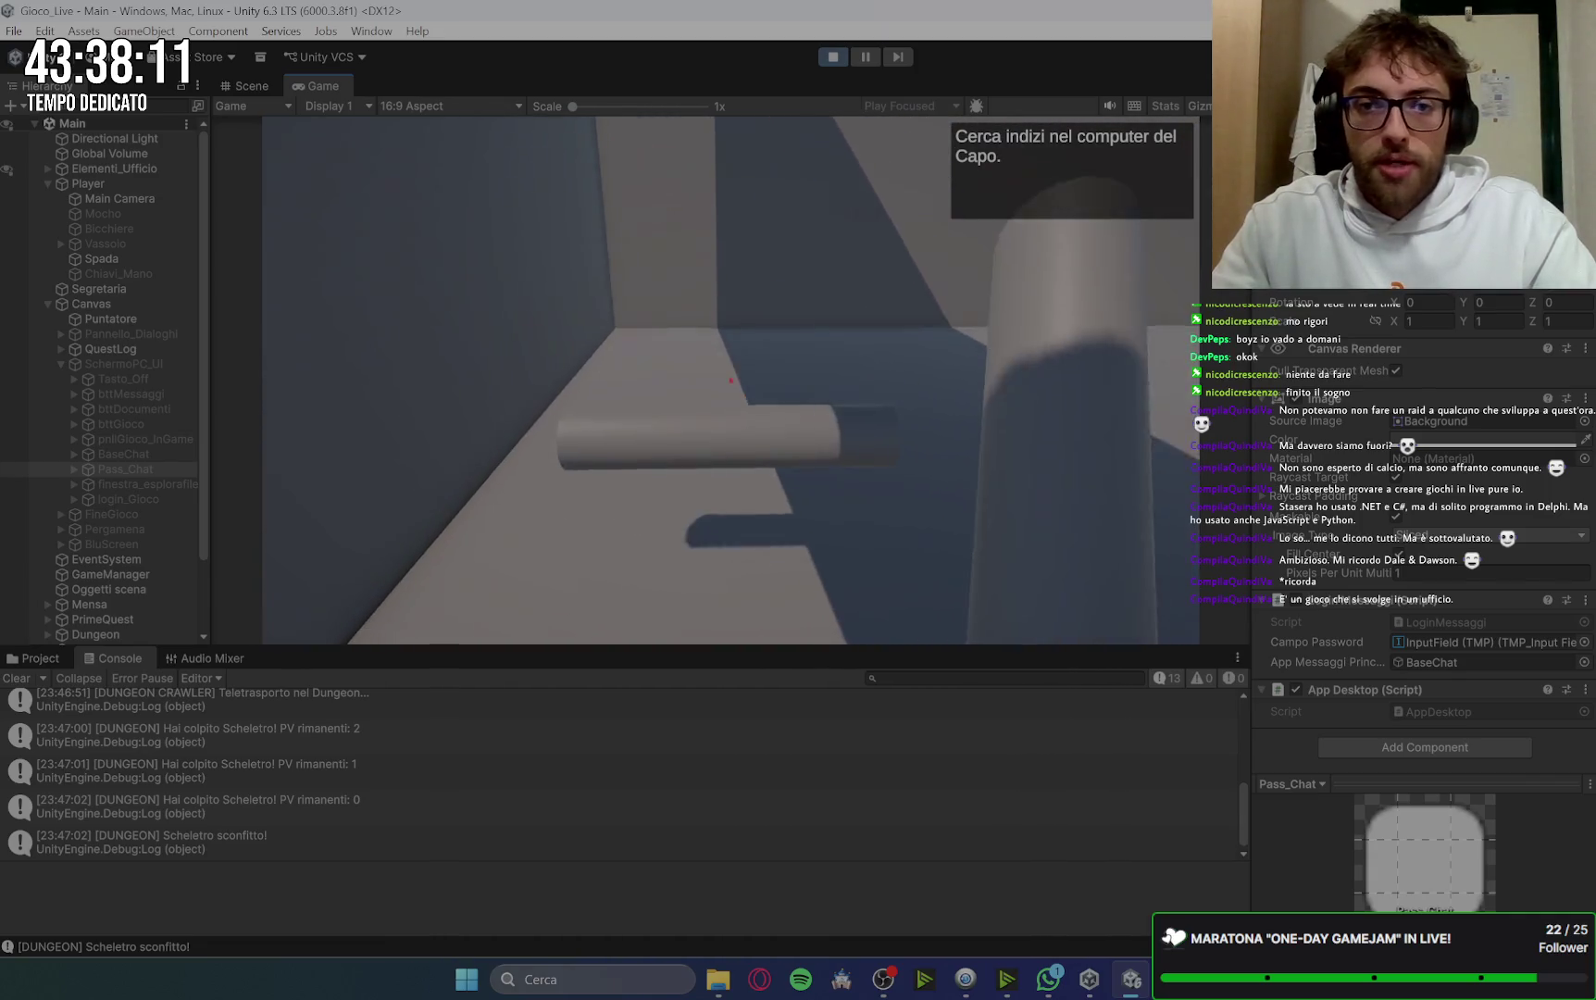
{"action": "key", "text": "e"}
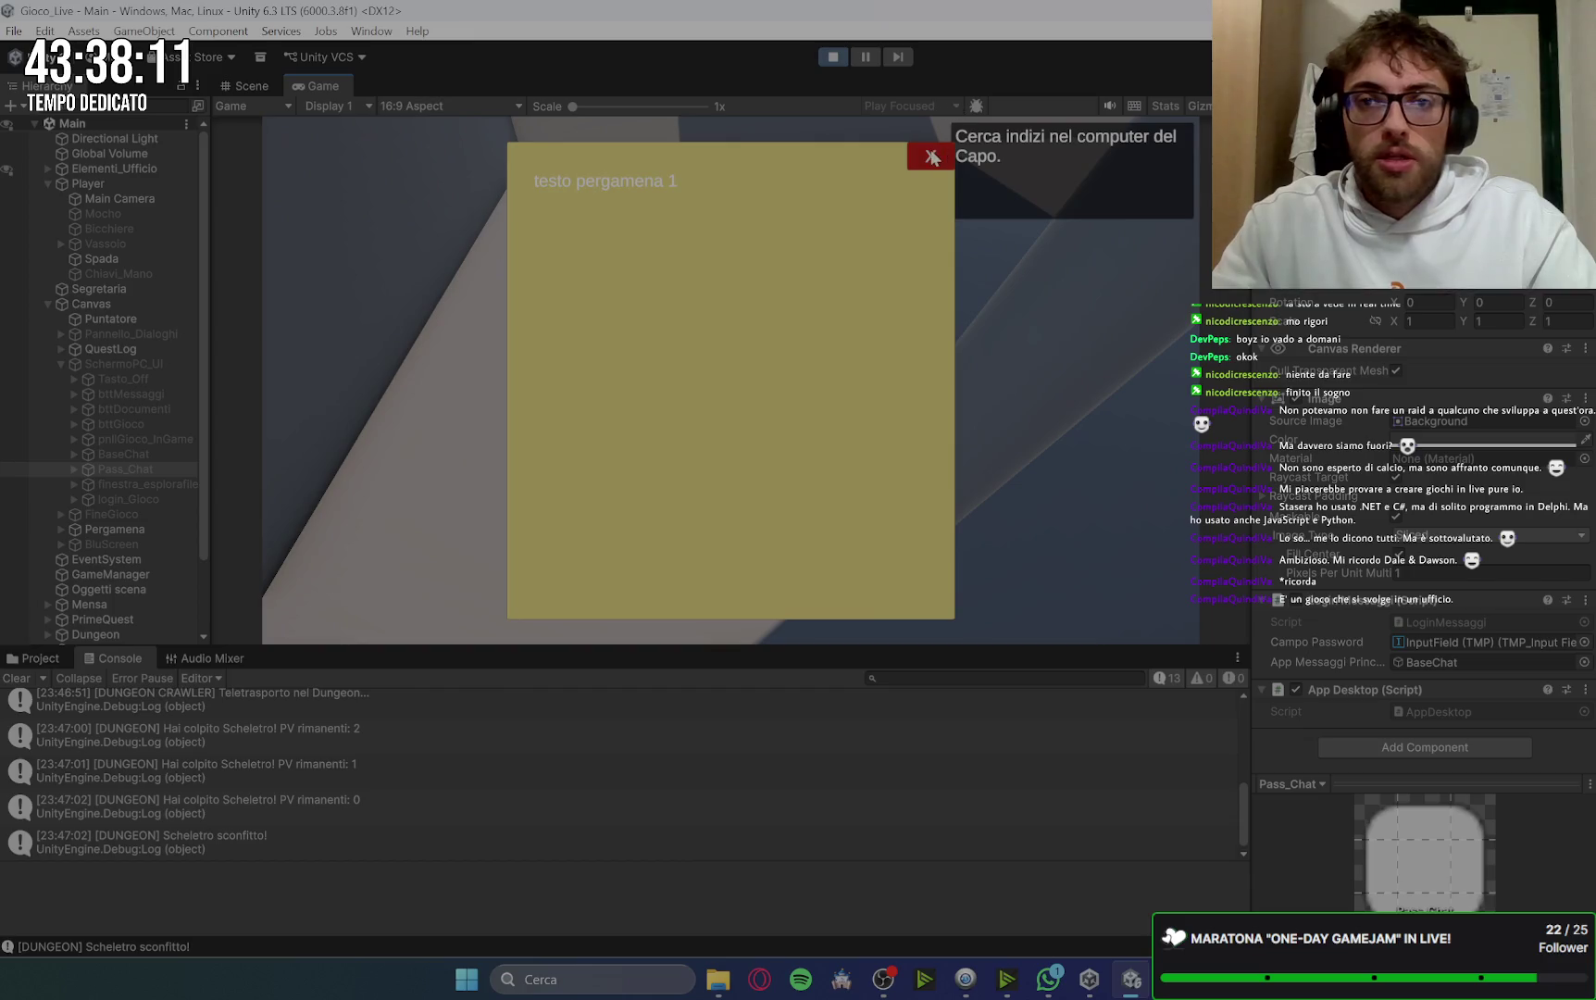
{"action": "left_click", "coordinate": [931, 158]}
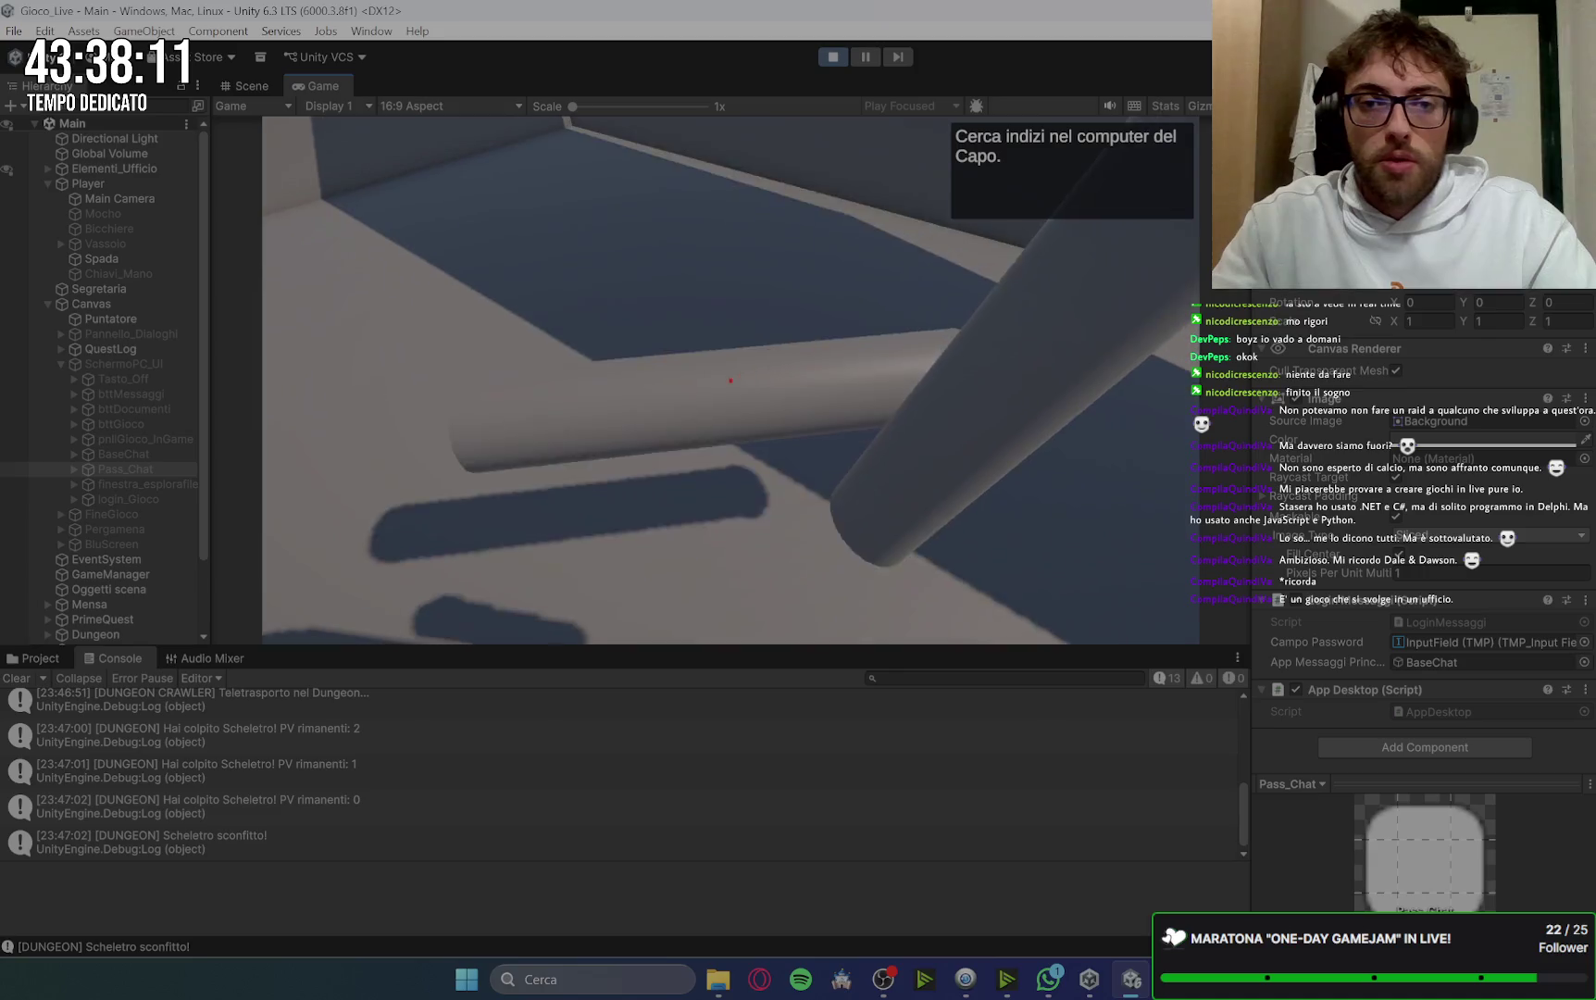
{"action": "key", "text": "e"}
{"action": "left_click", "coordinate": [933, 158]}
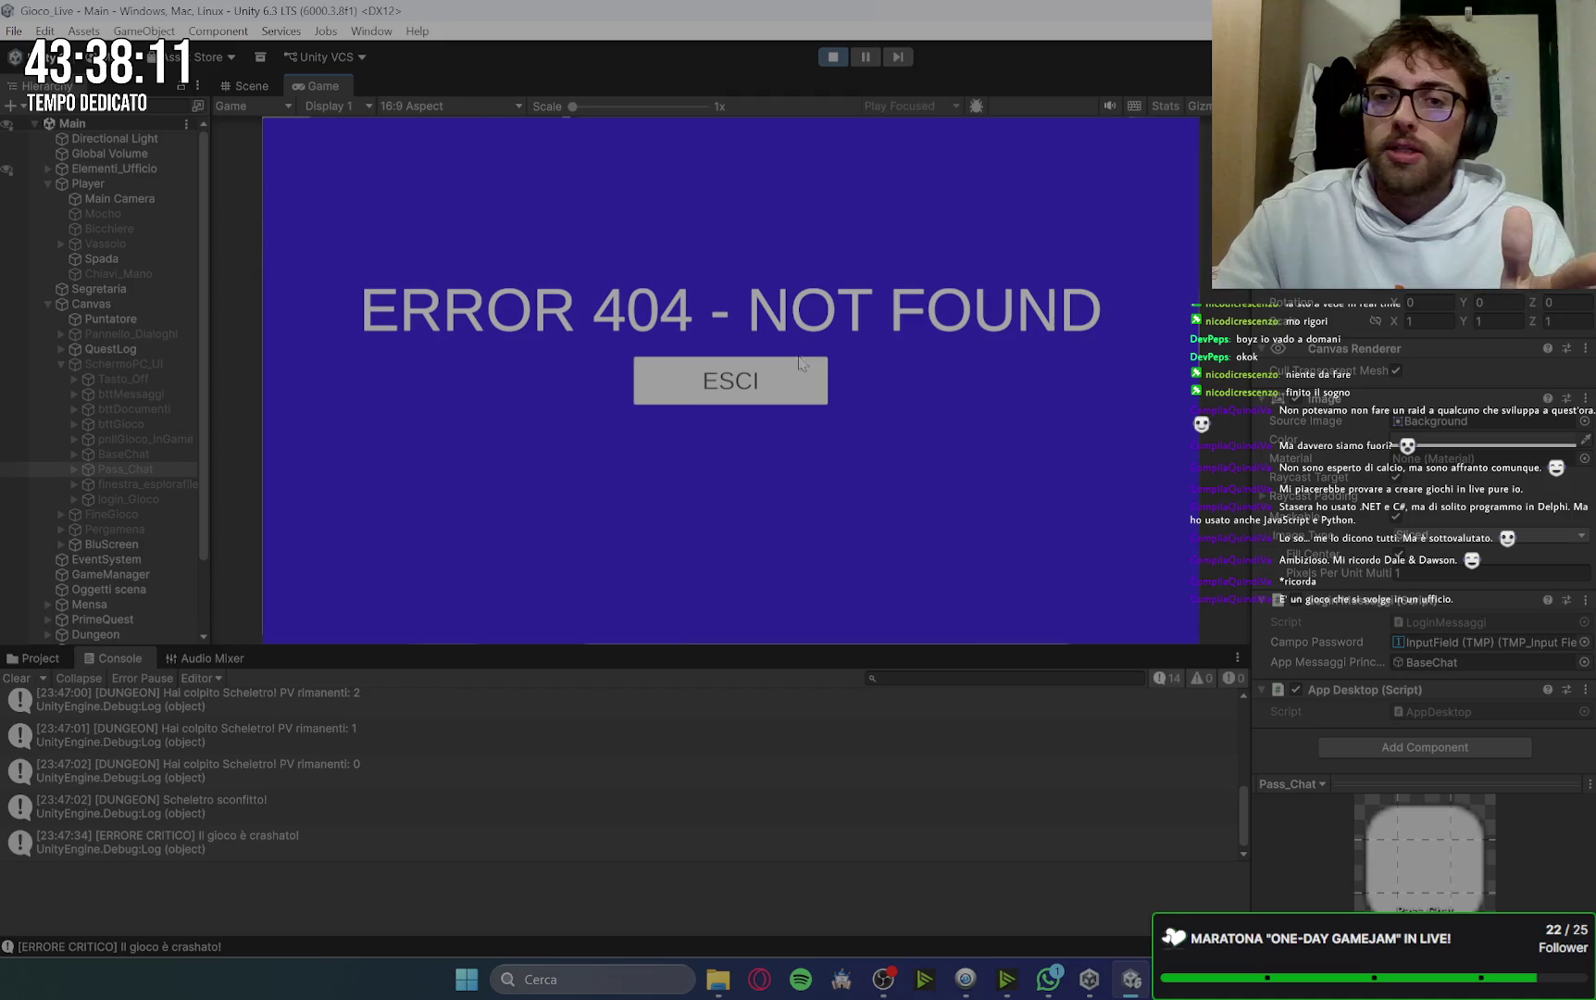
- Exit with ESCI, retry Gioco, close the beta code dialog, and switch the PC OFF
{"action": "left_click", "coordinate": [750, 398]}
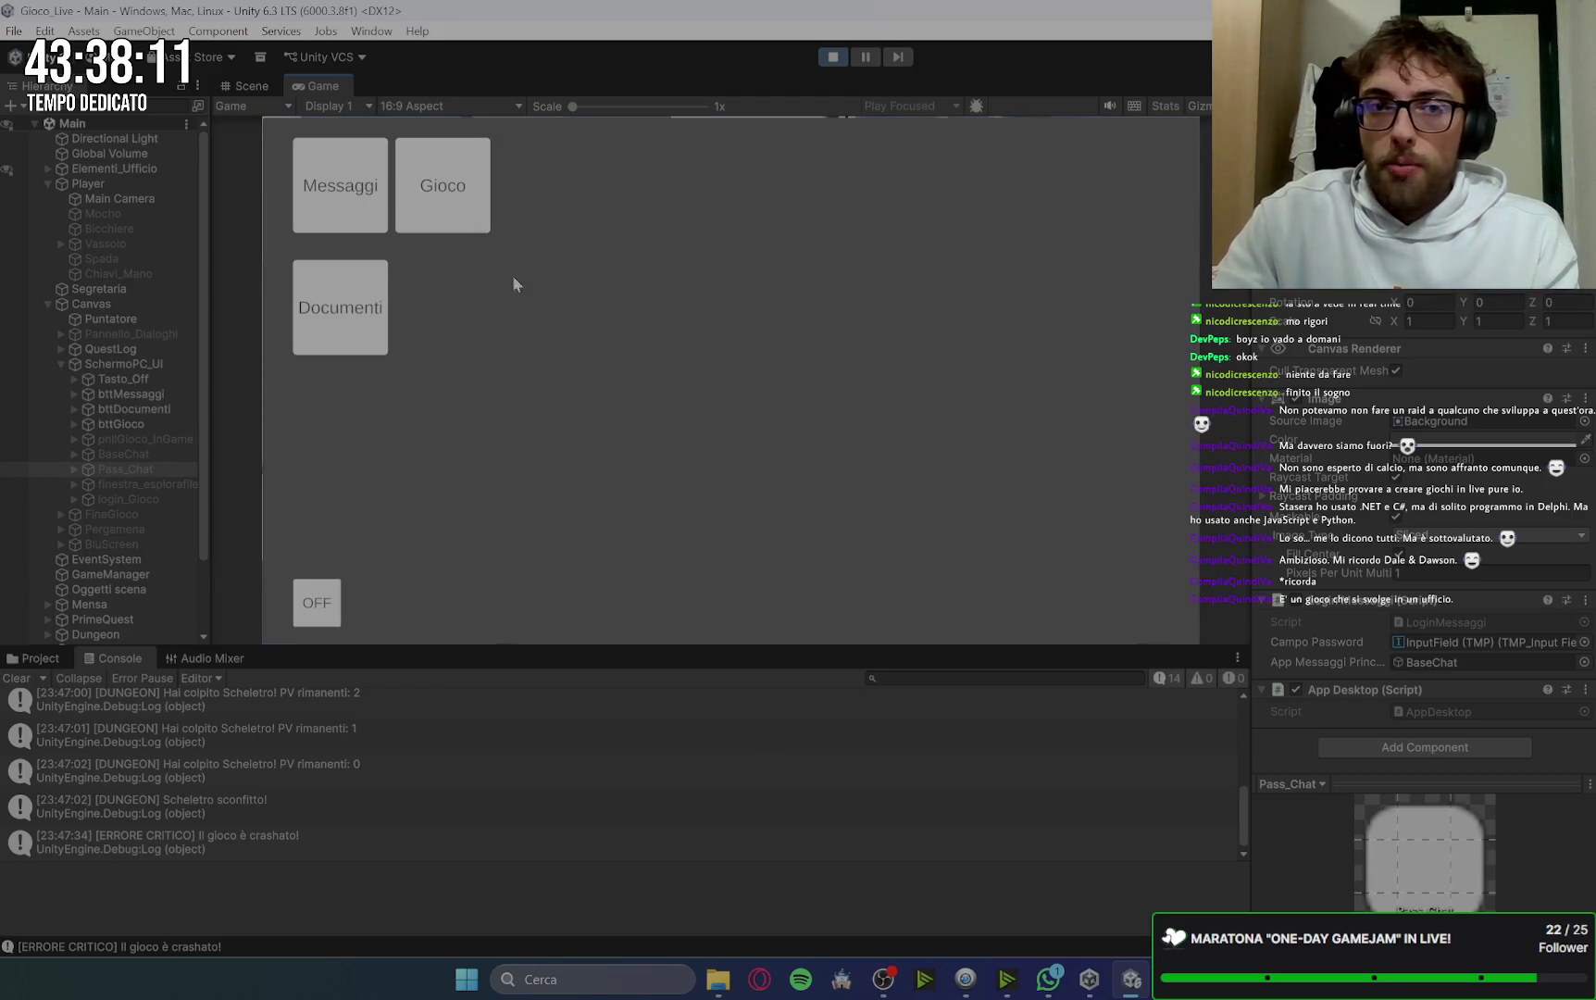
{"action": "left_click", "coordinate": [416, 196]}
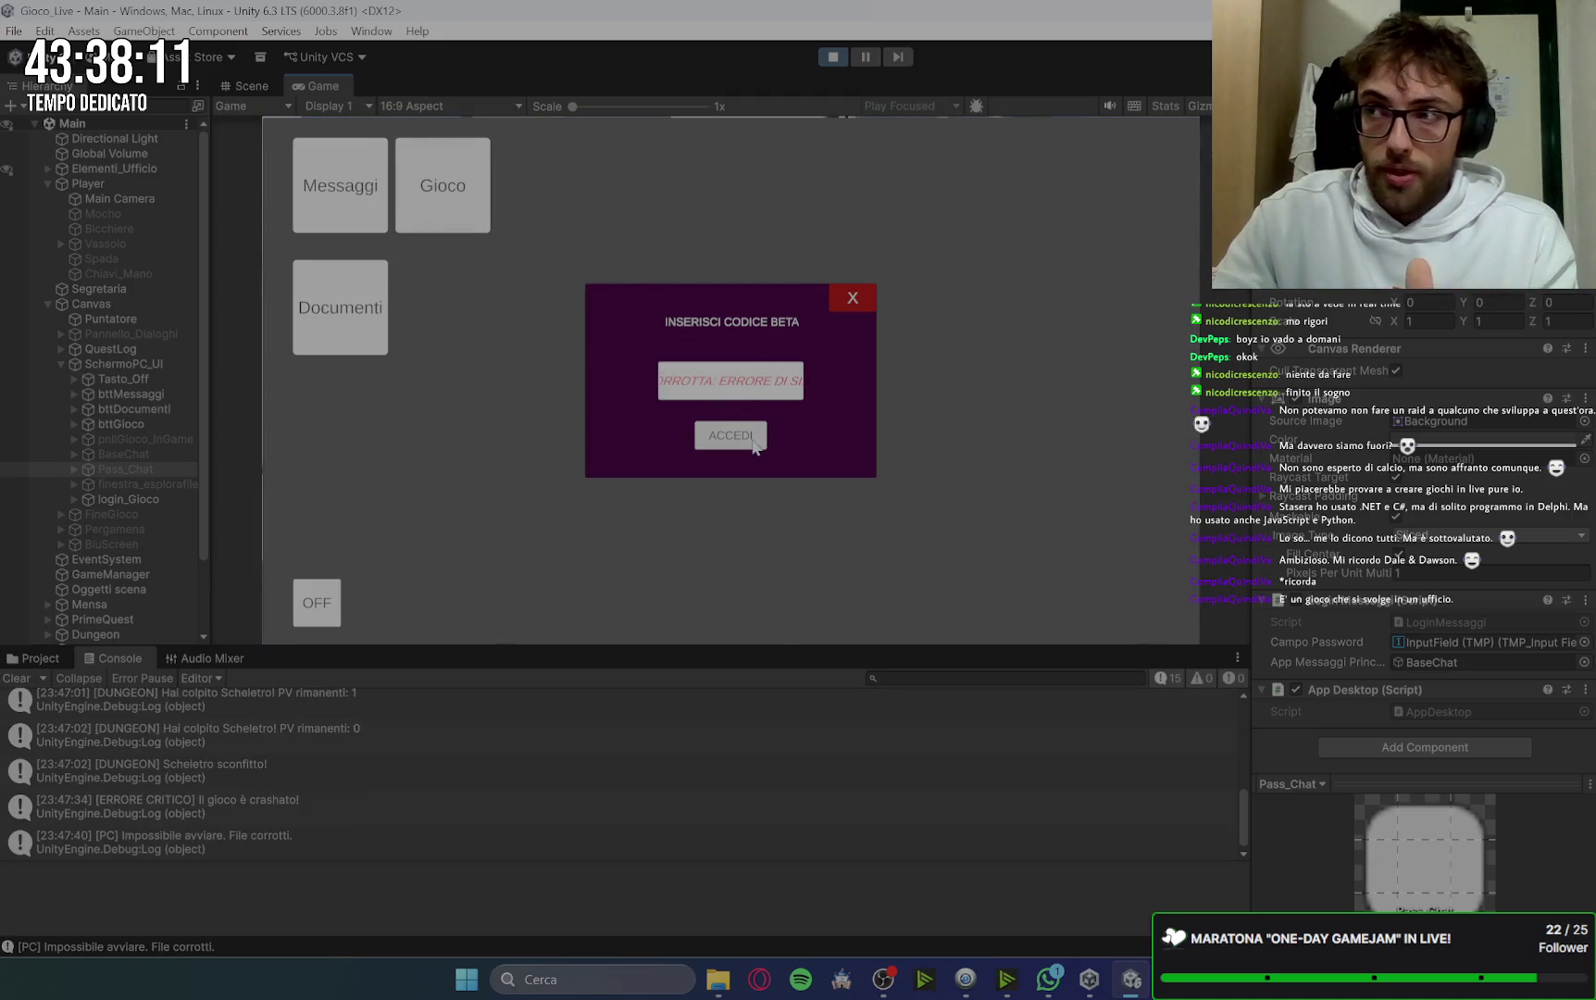
{"action": "left_click", "coordinate": [842, 307]}
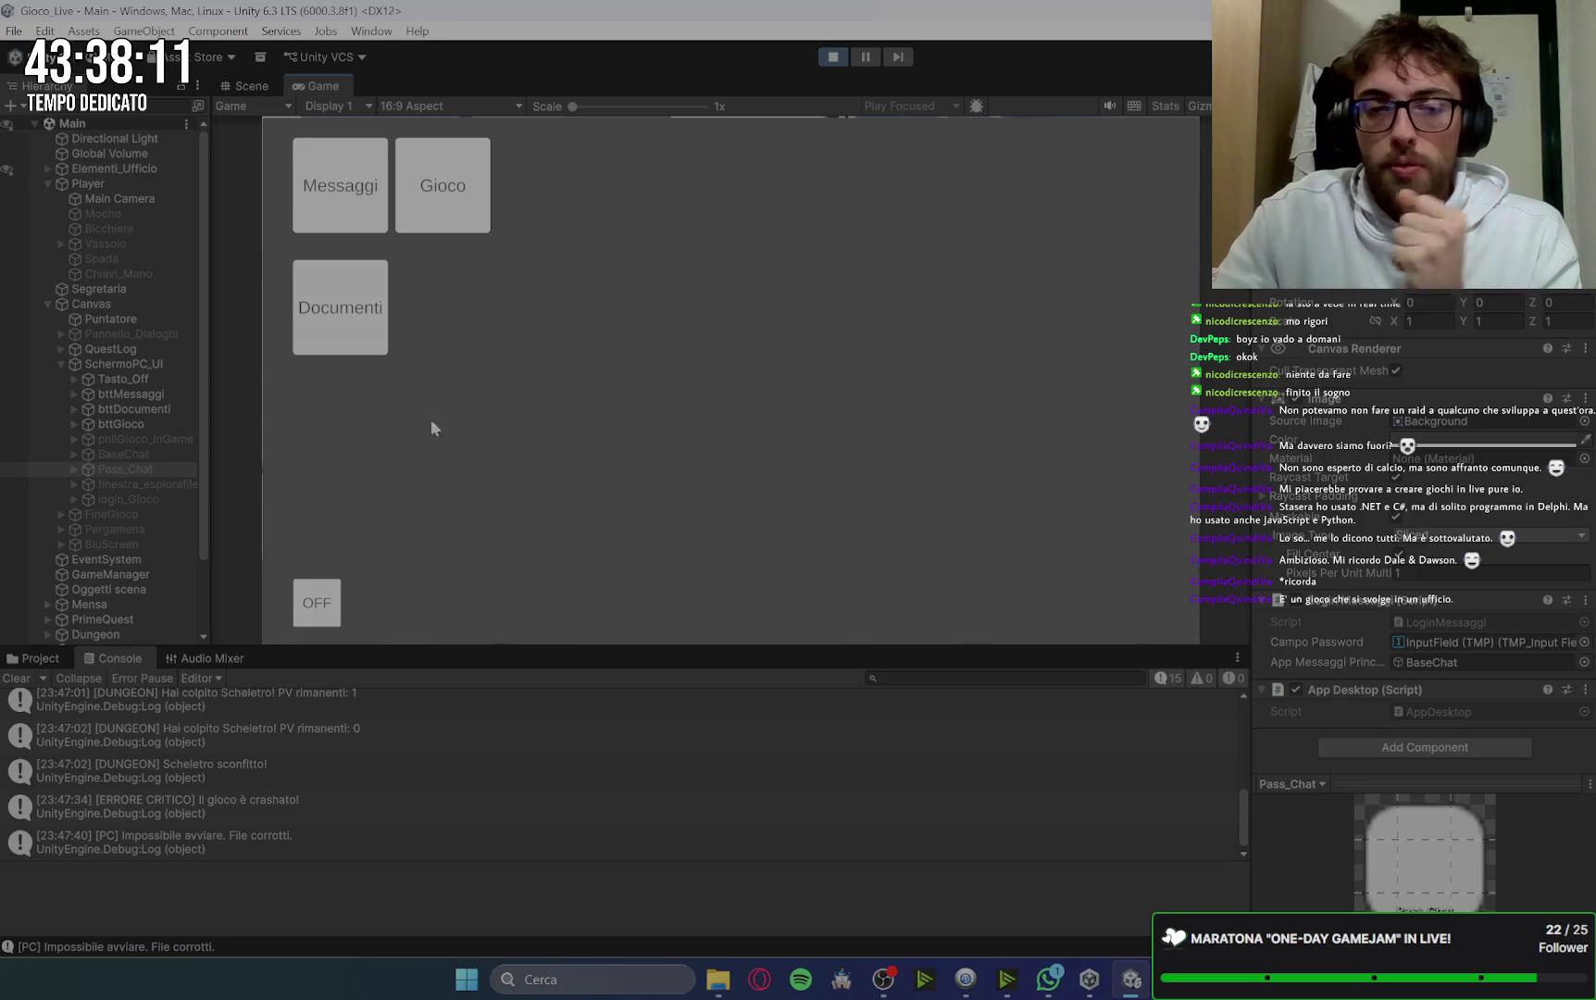
{"action": "left_click", "coordinate": [330, 595]}
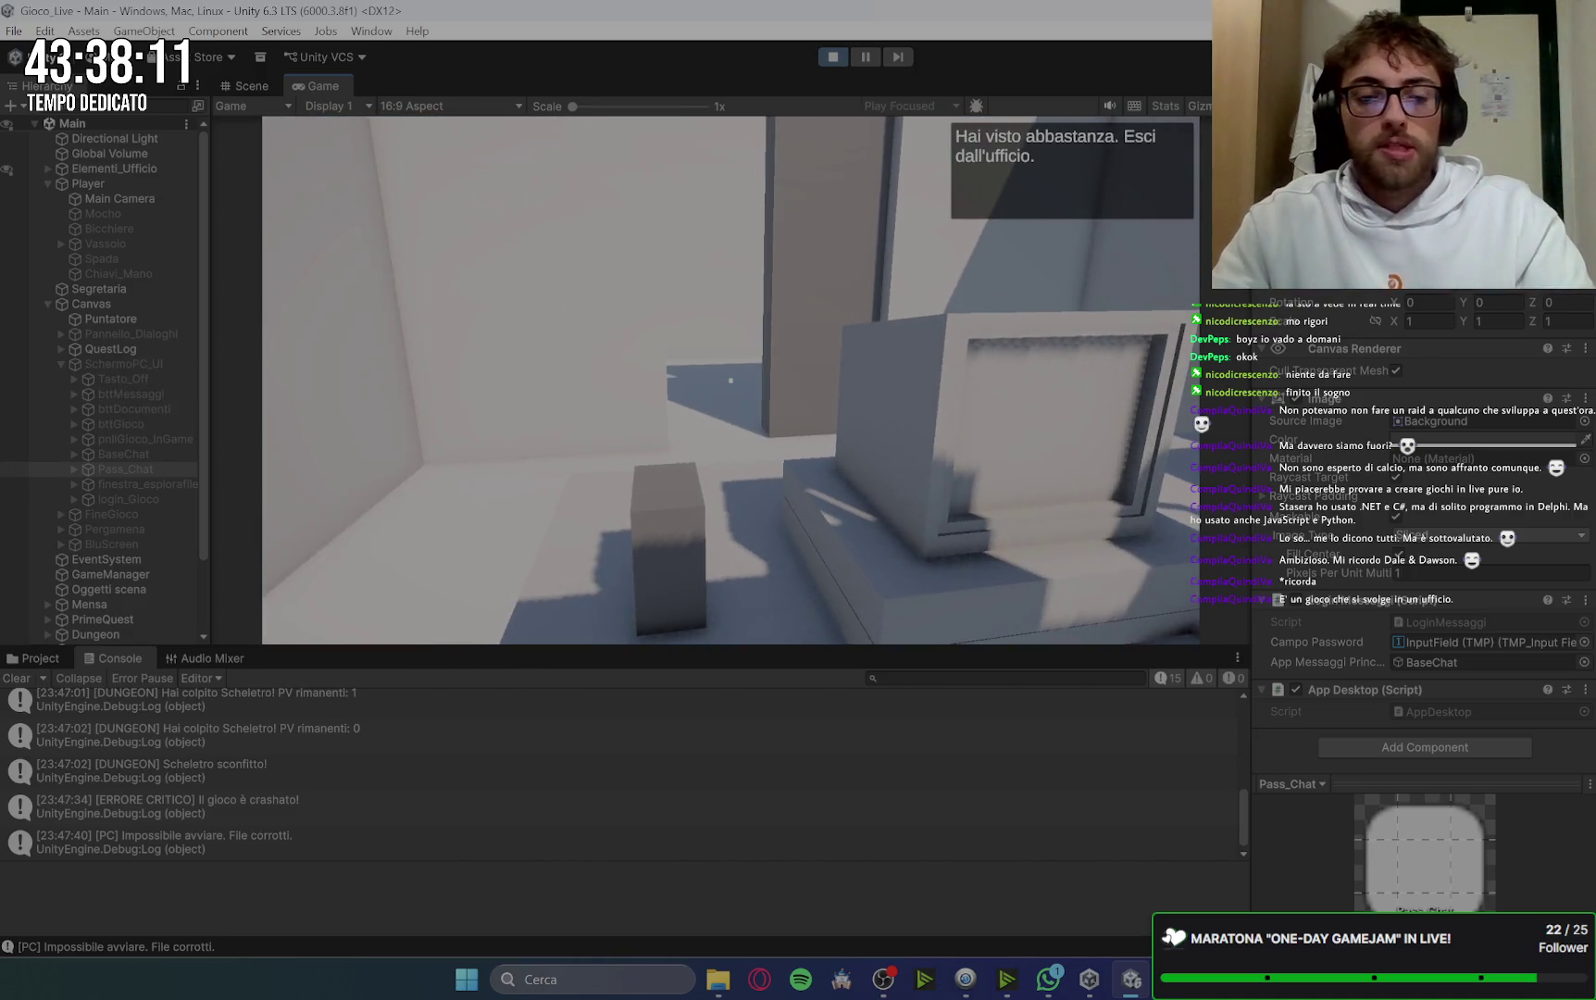
- Leave the desk, tell the boss you were cleaning, and find the dark door locked
{"action": "key", "text": "w"}
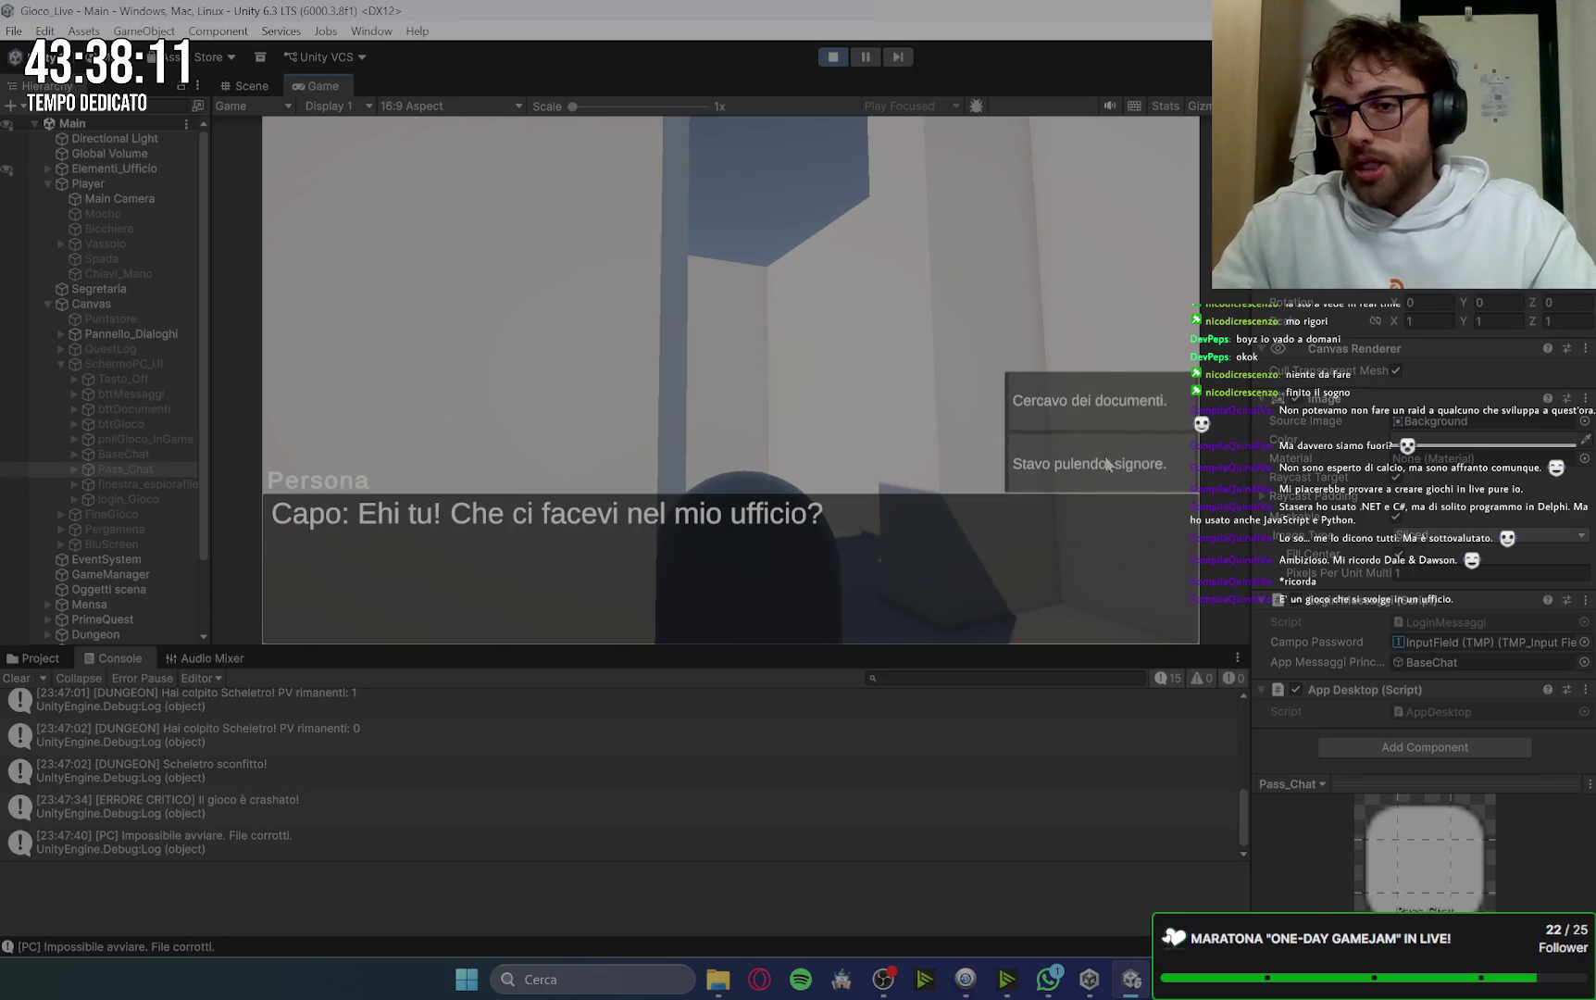
{"action": "left_click", "coordinate": [1101, 472]}
{"action": "key", "text": "w"}
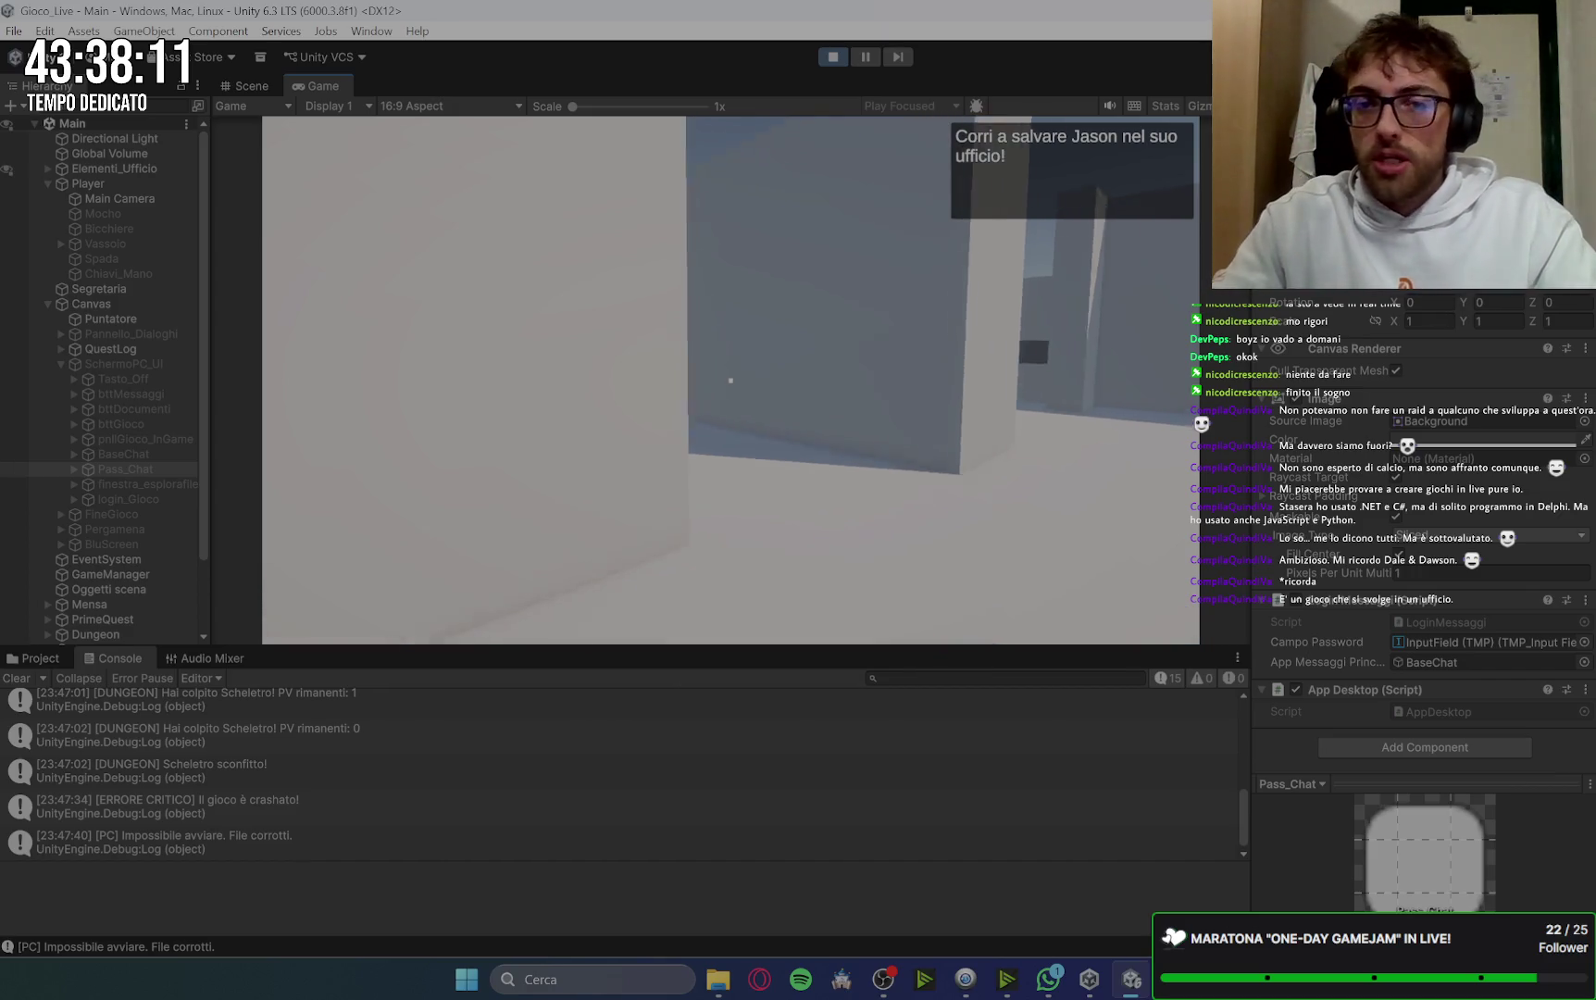
{"action": "key", "text": "w"}
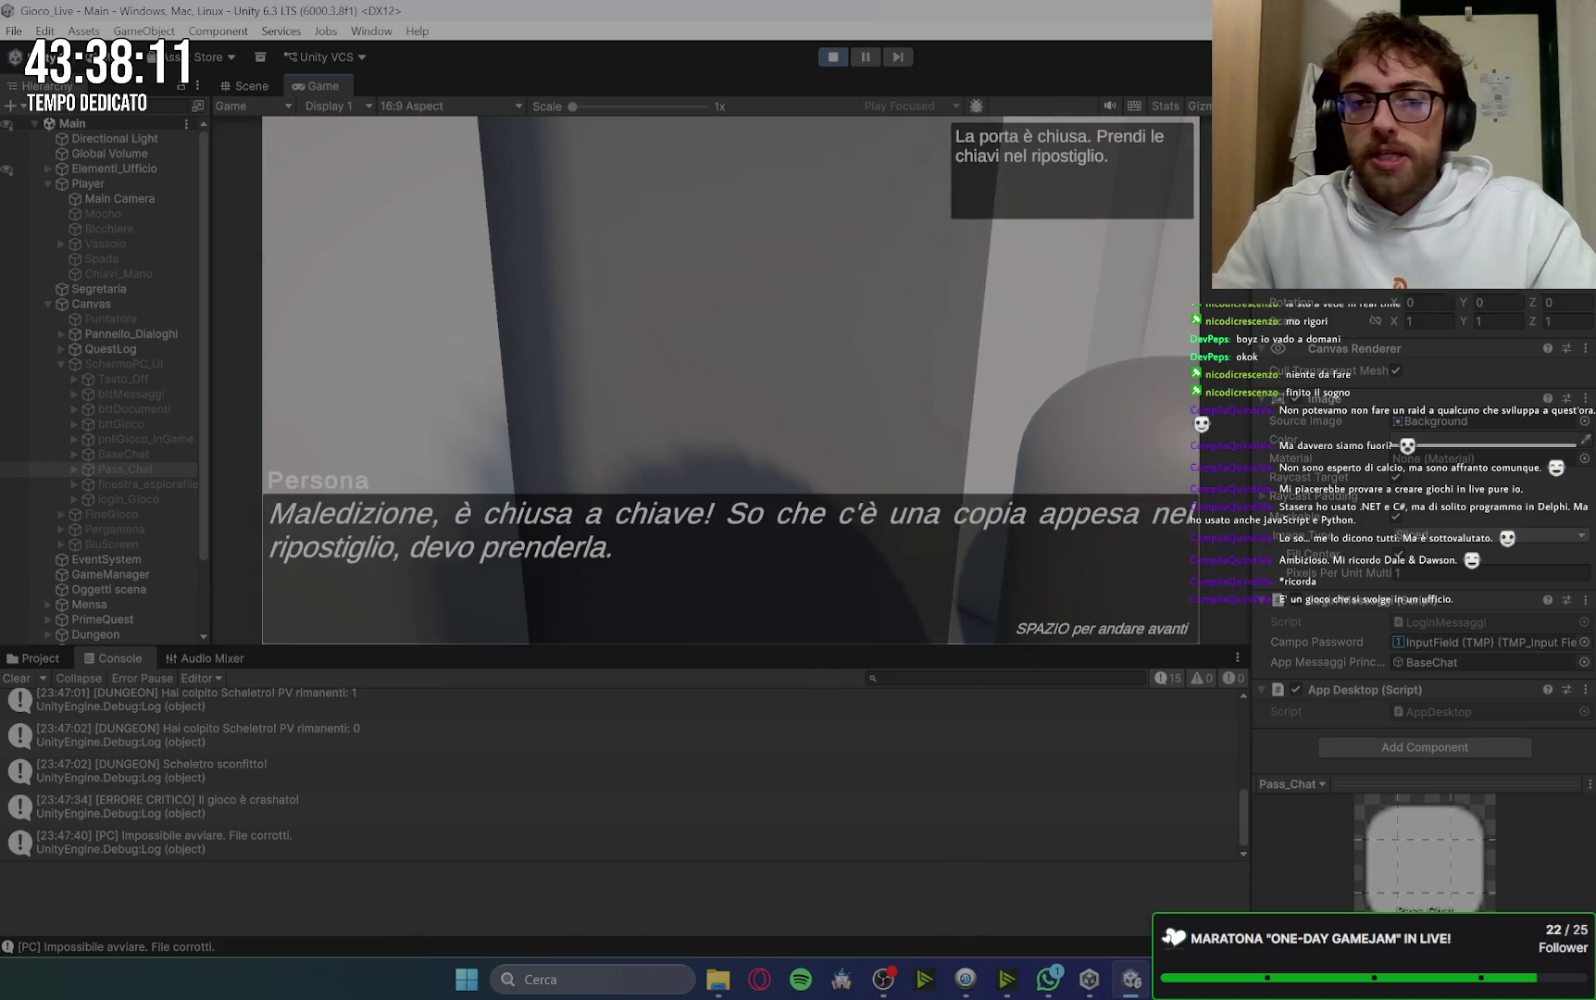
{"action": "key", "text": "space"}
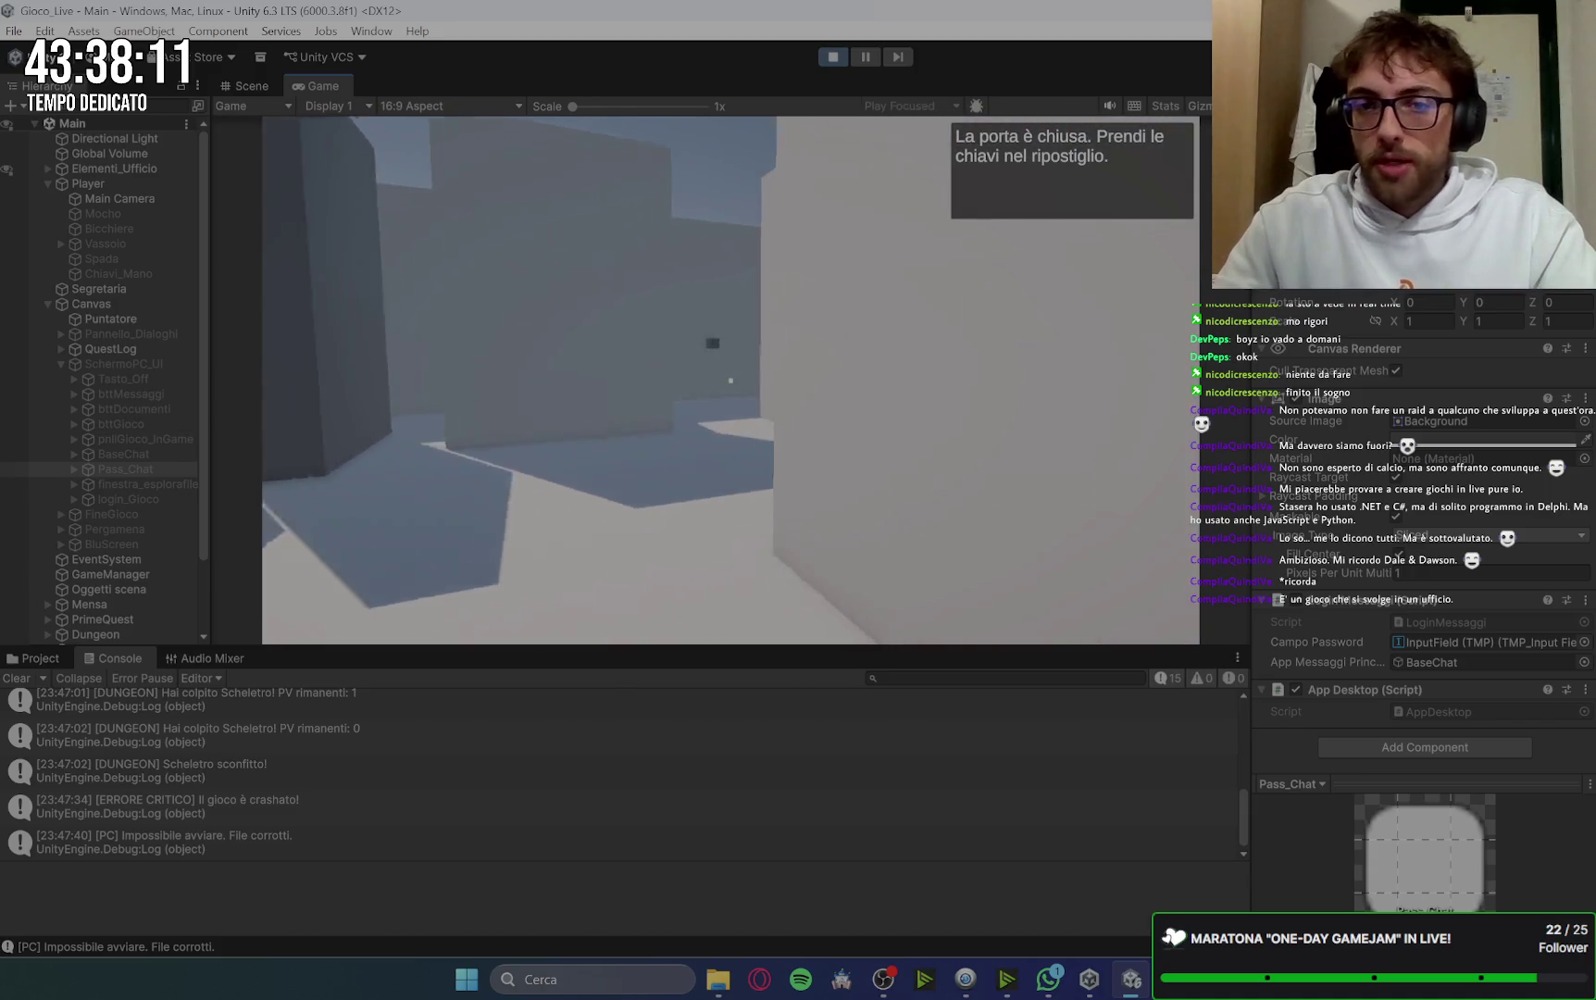
- Pick up the key from the small dark cube and open the colleague's door
{"action": "key", "text": "w"}
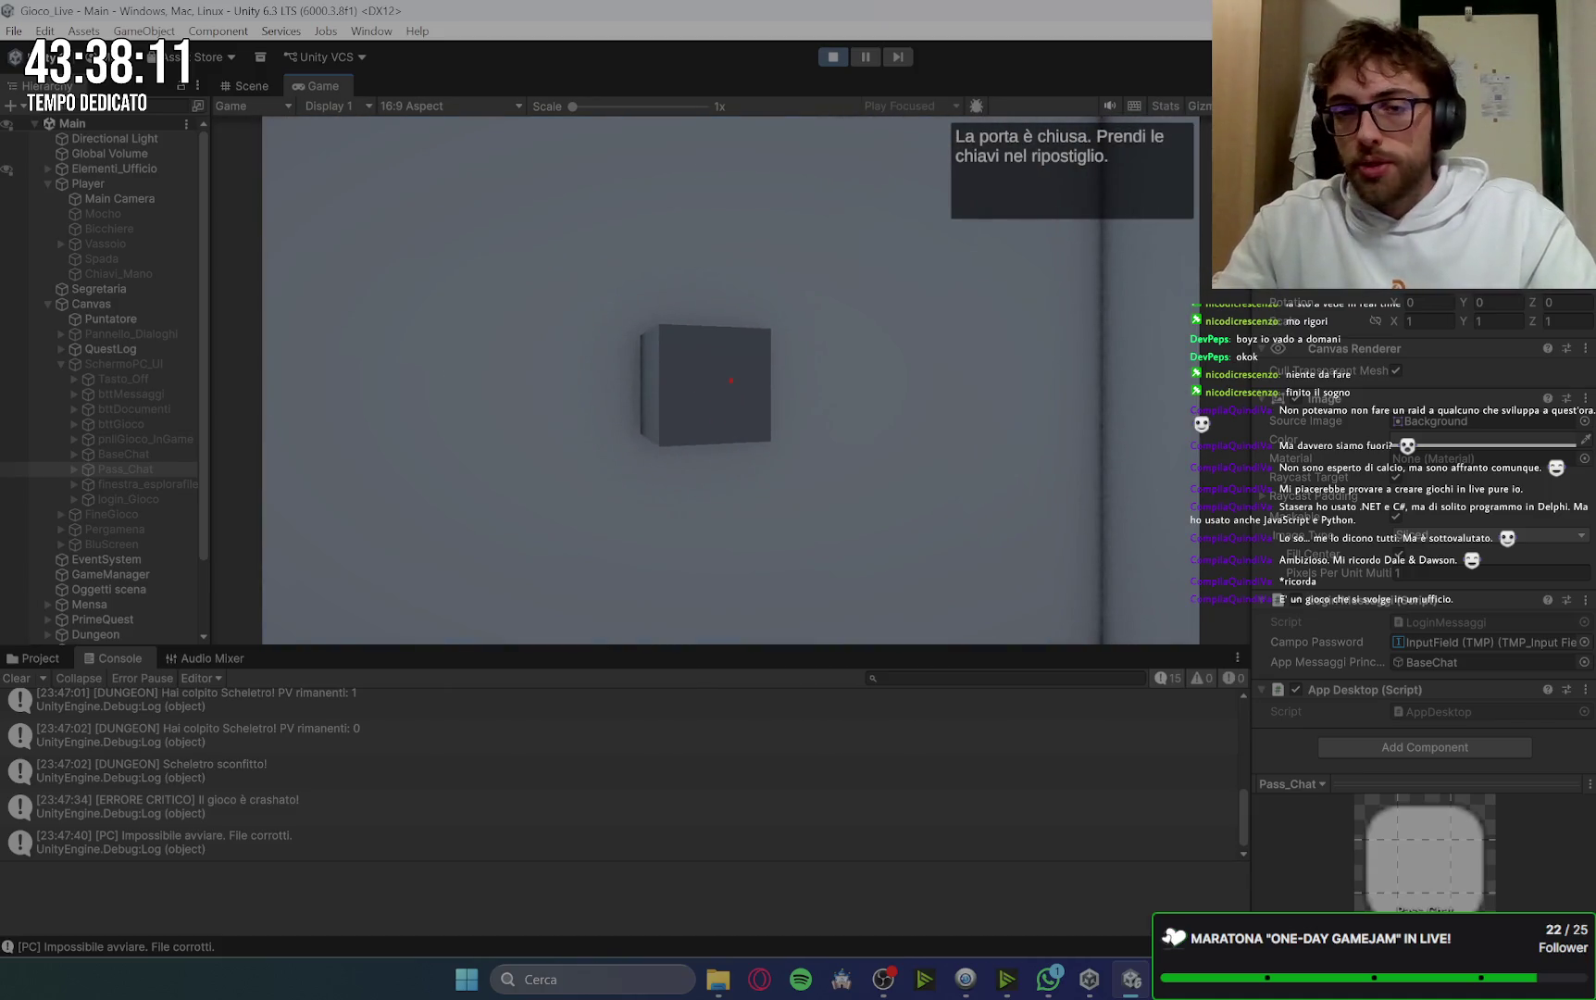
{"action": "key", "text": "e"}
{"action": "key", "text": "space"}
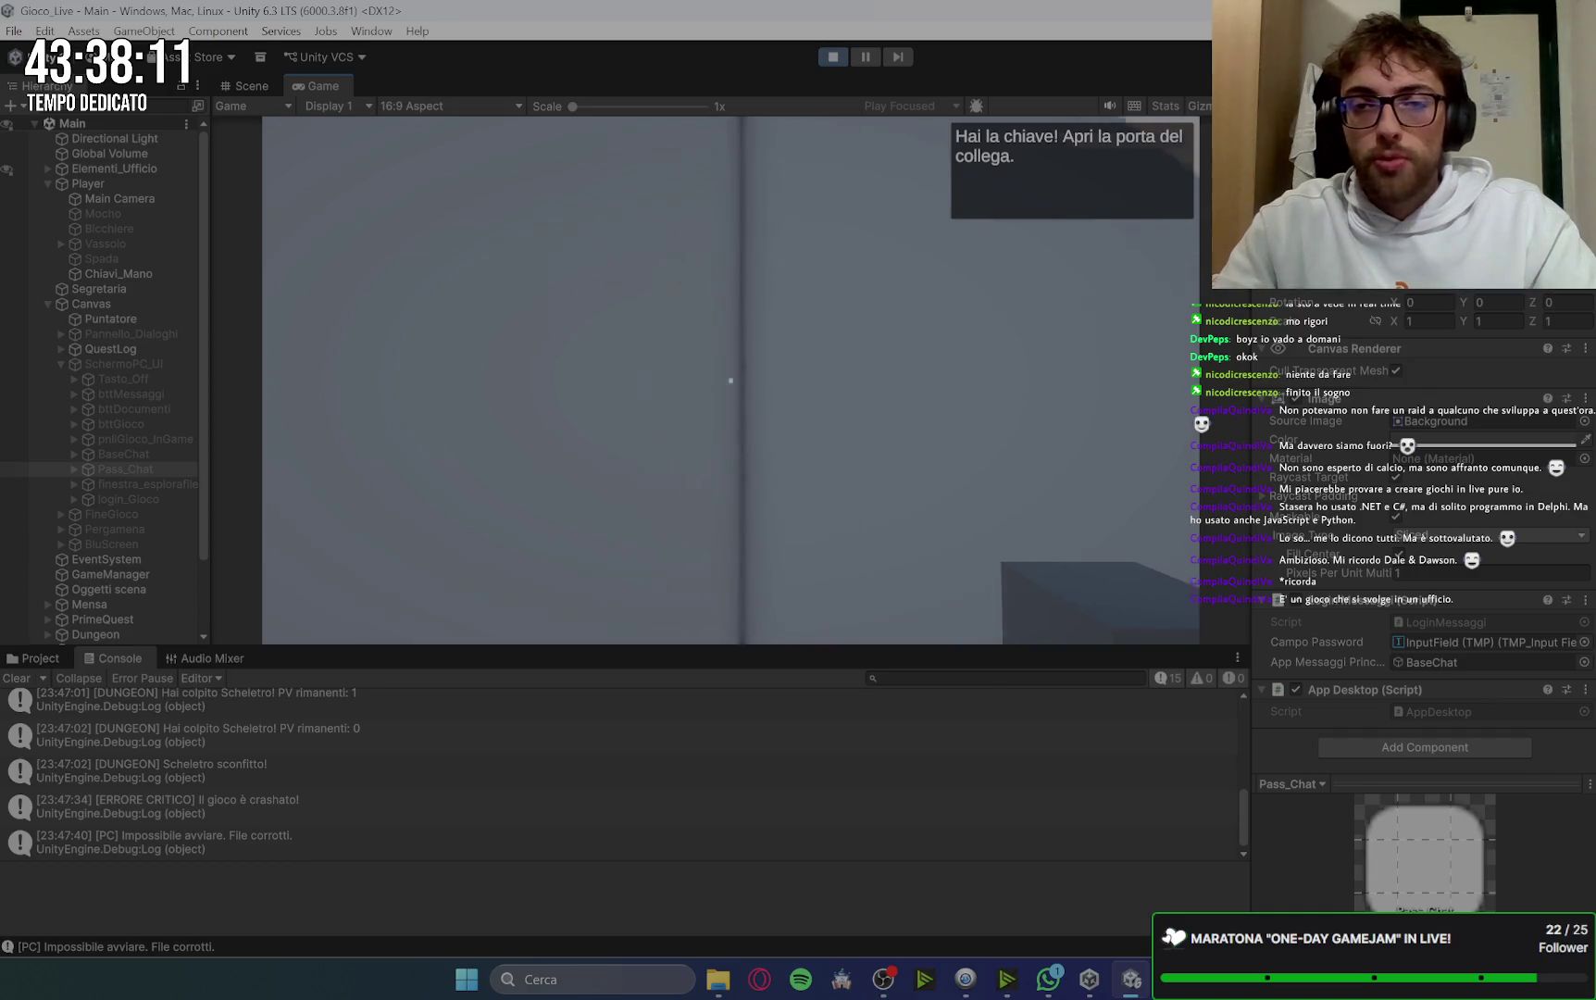
{"action": "key", "text": "w"}
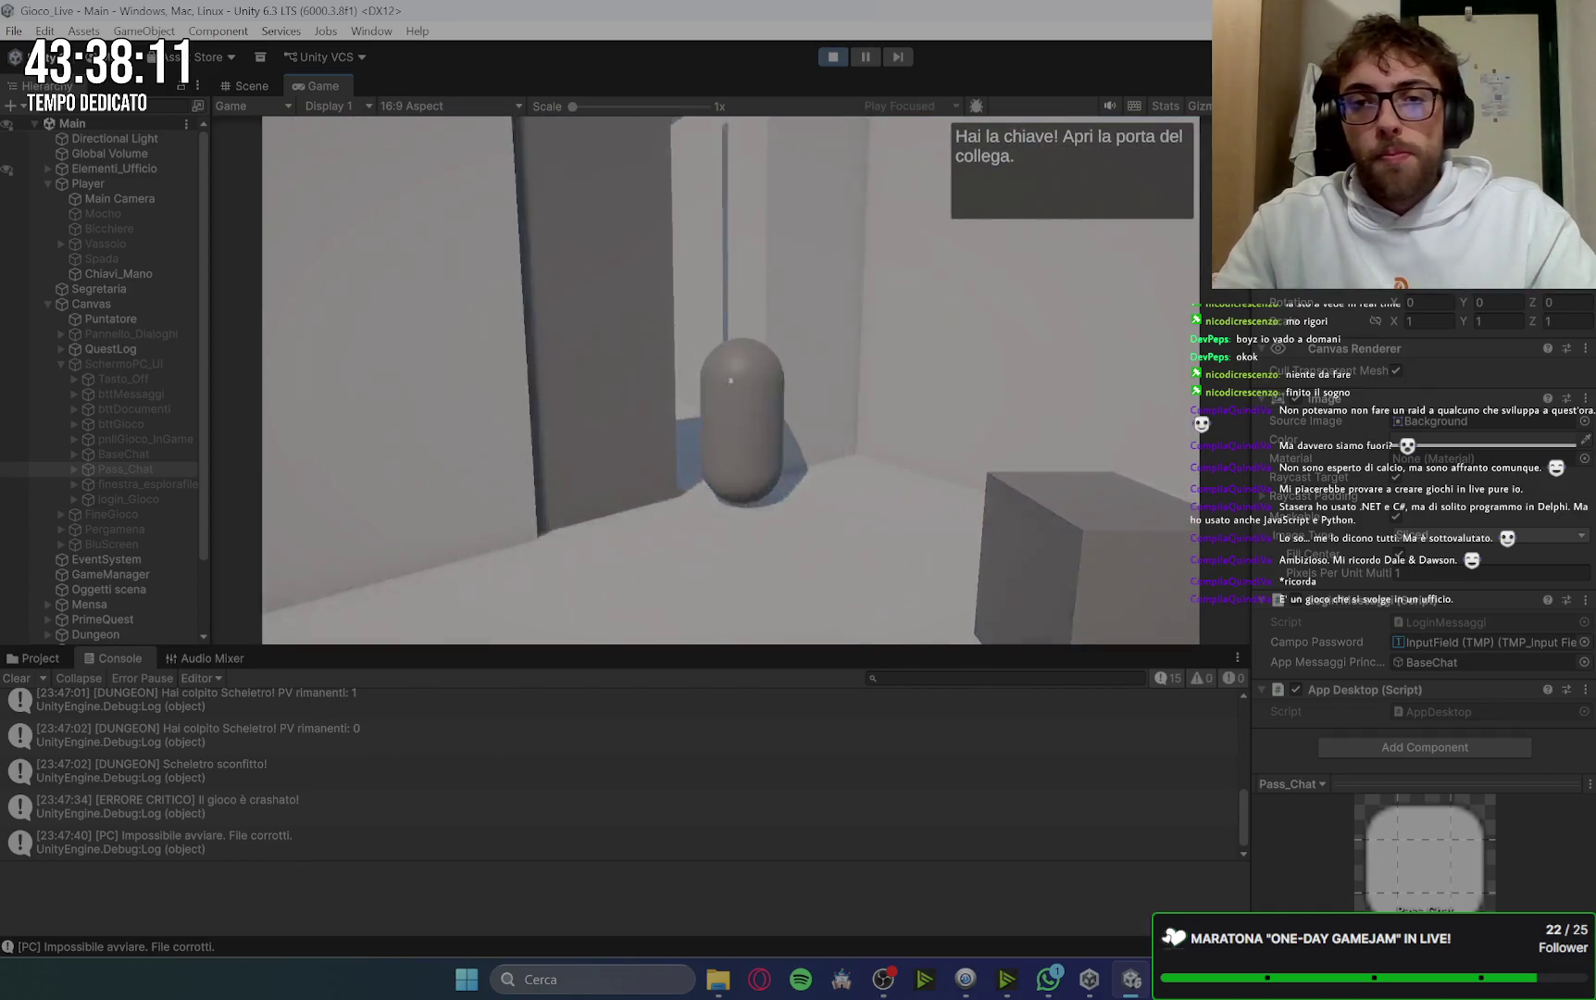
{"action": "key", "text": "e"}
- Reach the colleague's body and read through the dialogue until the escape objective starts
{"action": "key", "text": "w"}
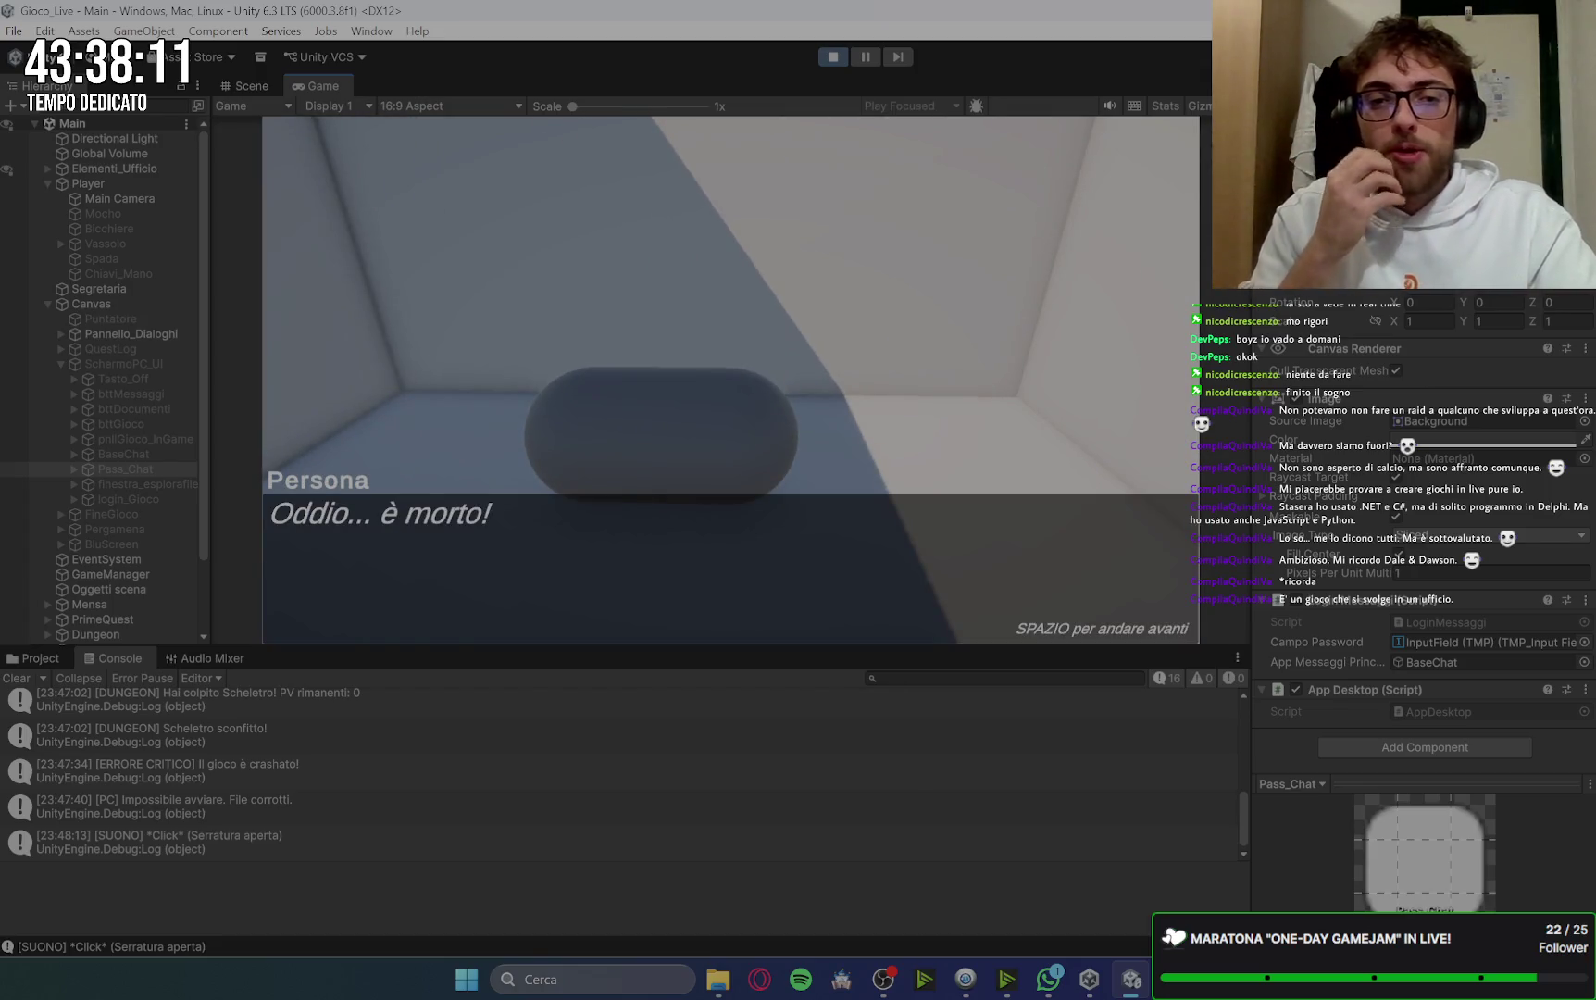
{"action": "key", "text": "space"}
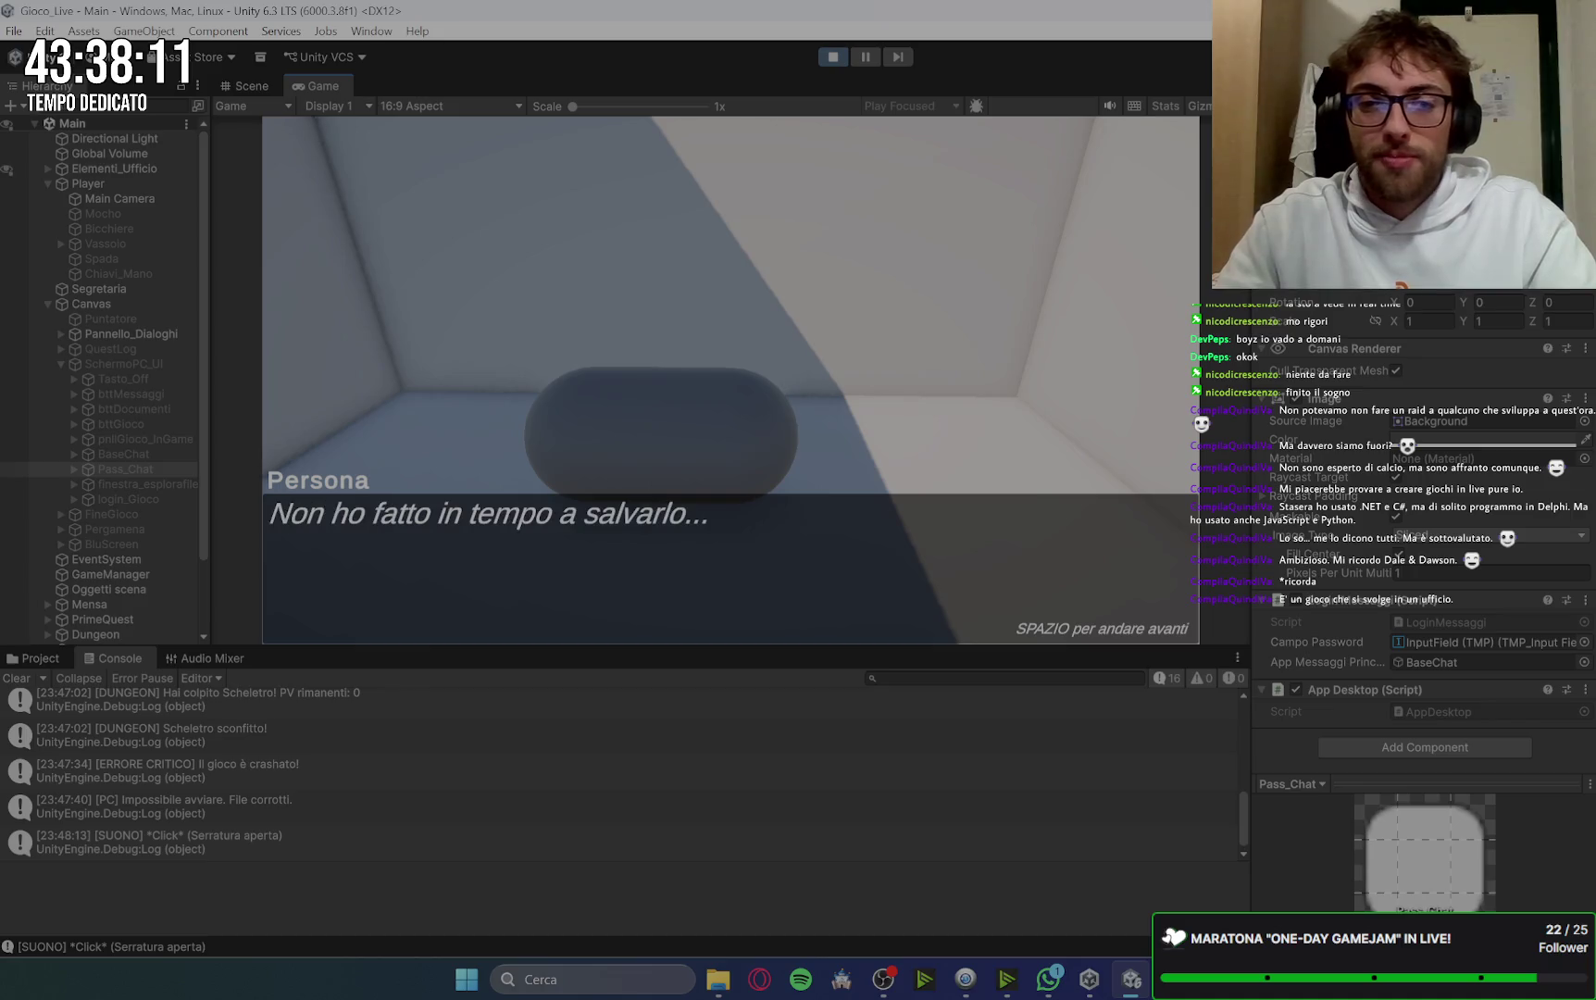
{"action": "key", "text": "space"}
{"action": "key", "text": "space"}
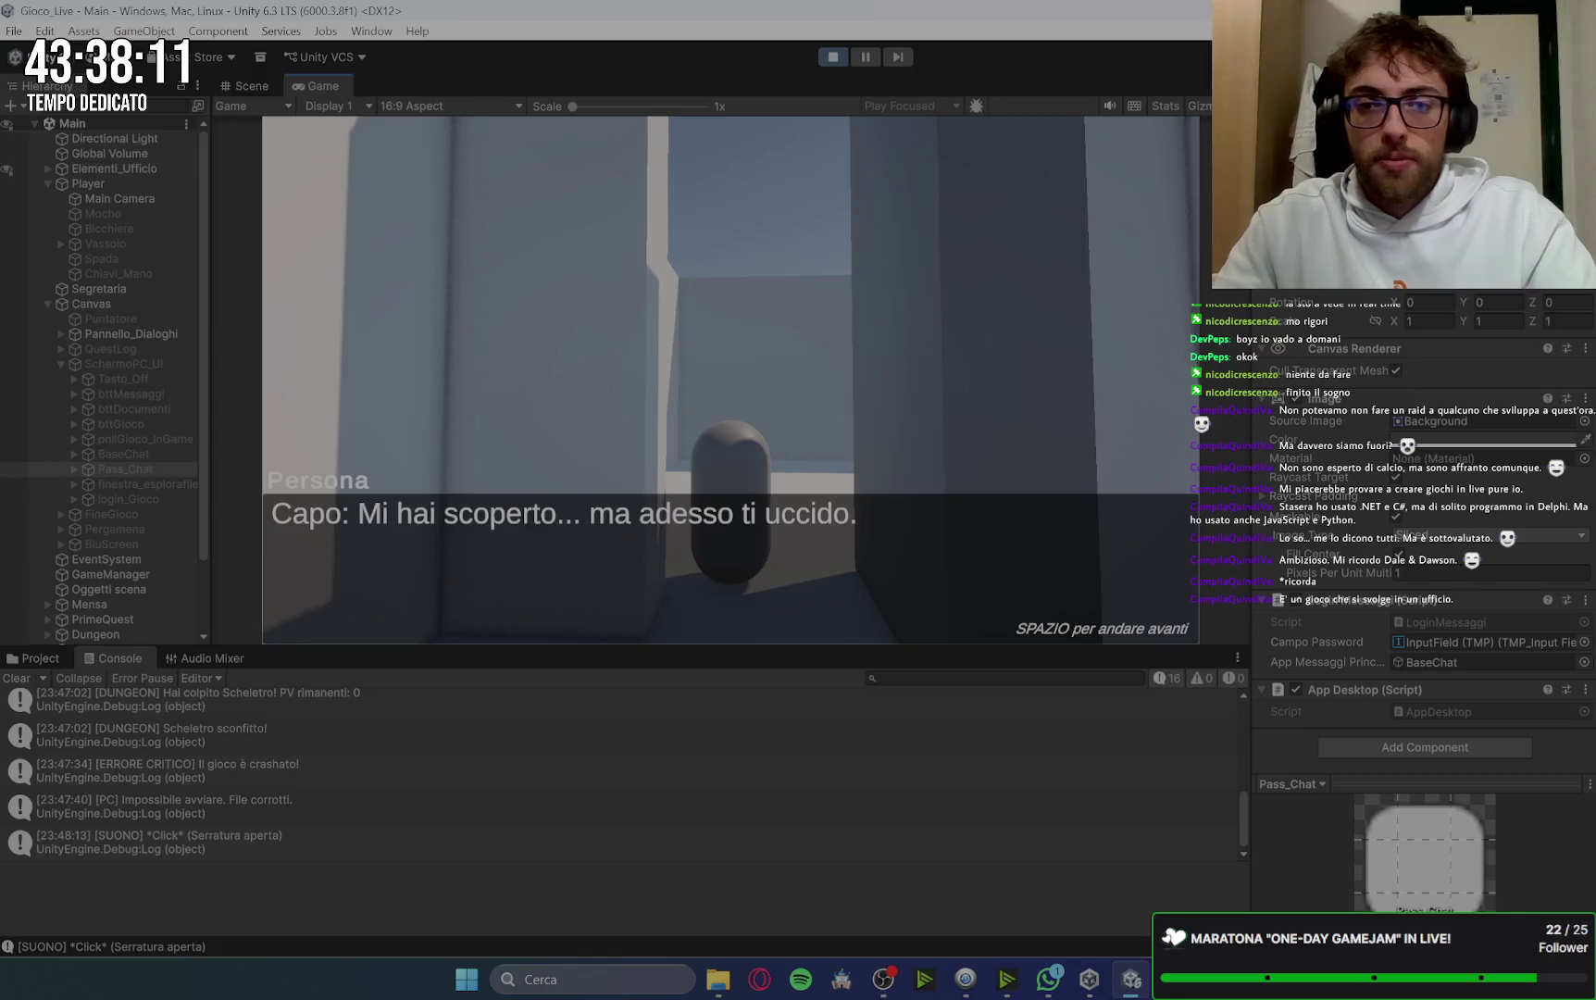
{"action": "key", "text": "space"}
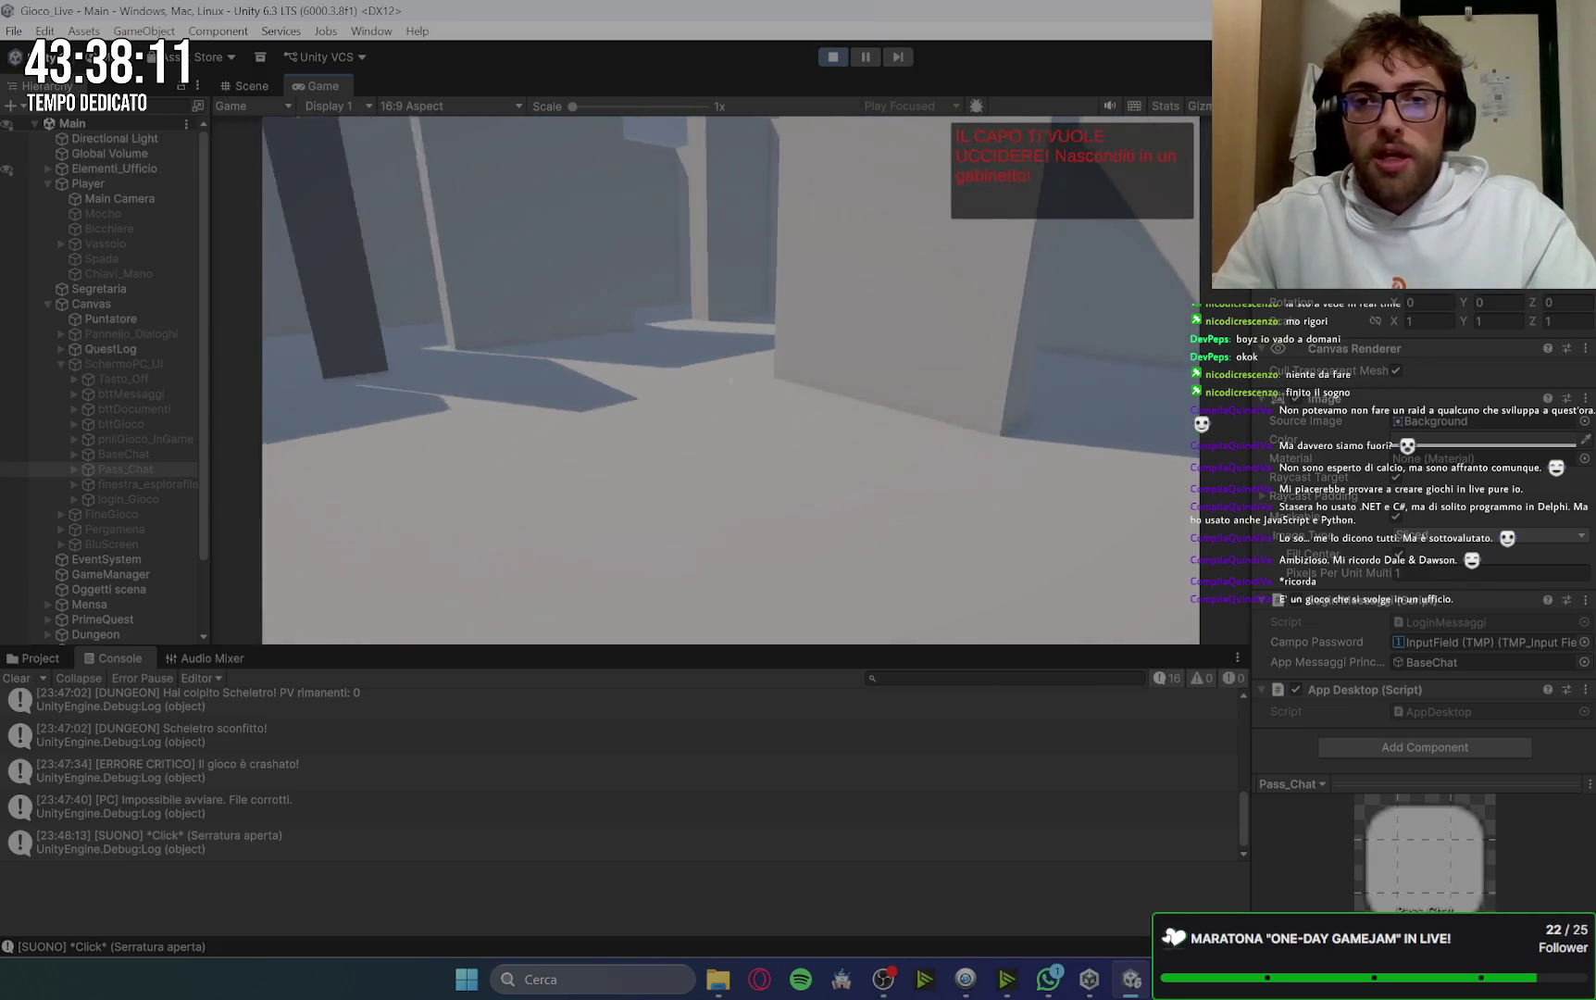
- Hide in a toilet stall until the boss catches you, then zoom the level in the Scene view
{"action": "key", "text": "w"}
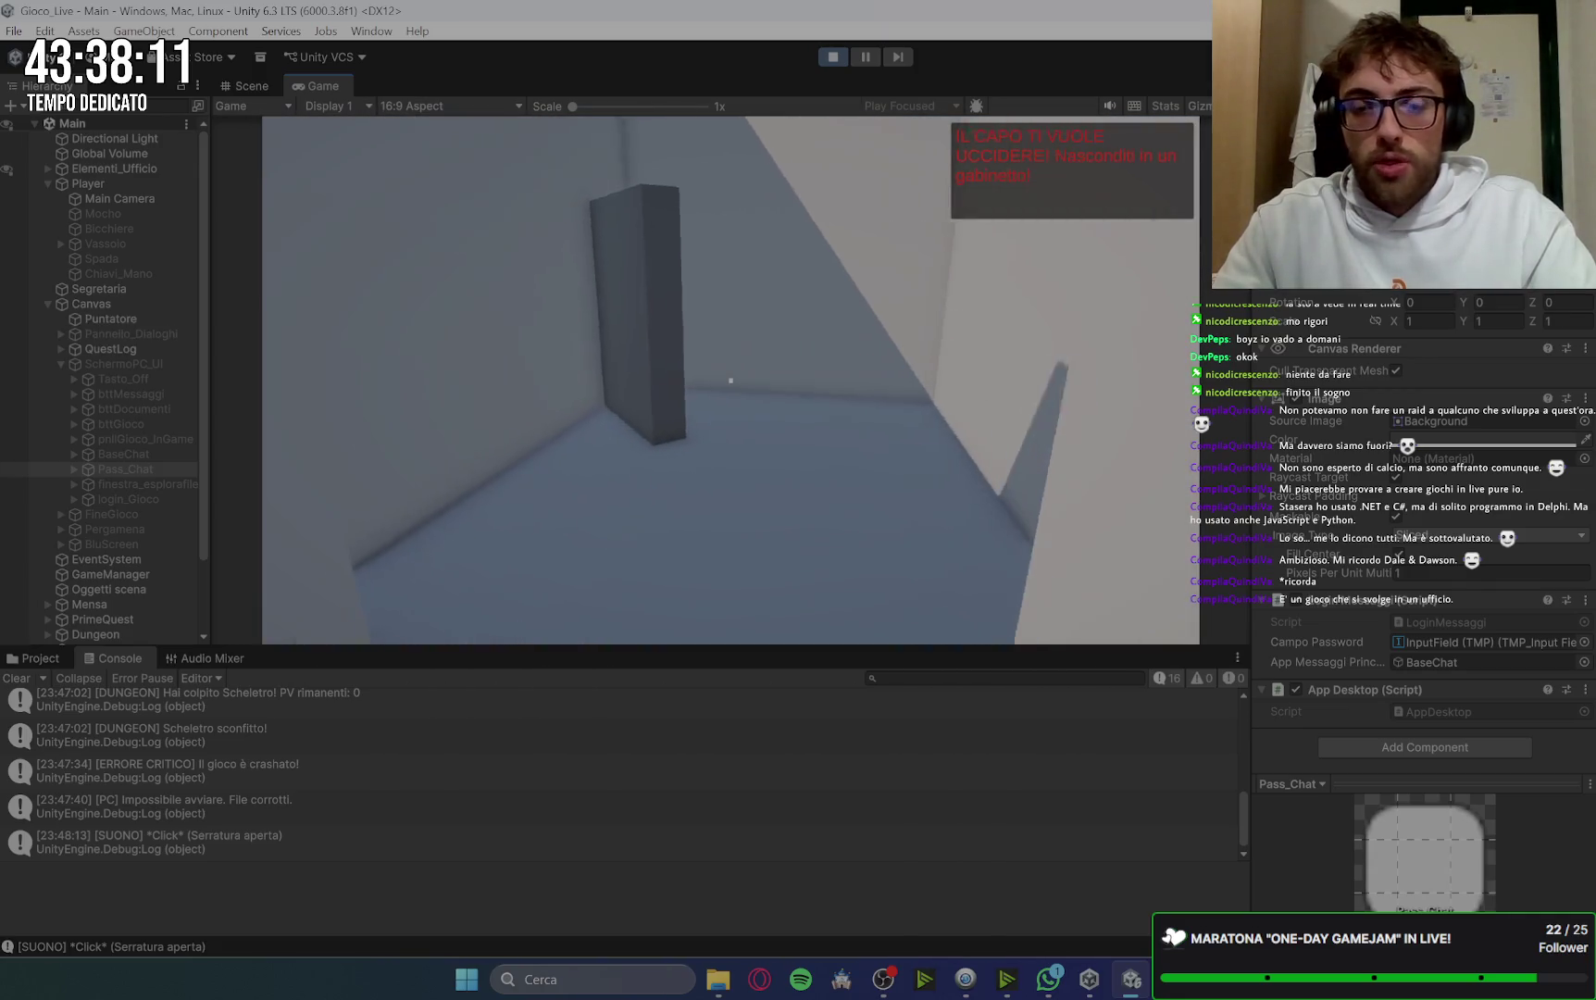
{"action": "key", "text": "w"}
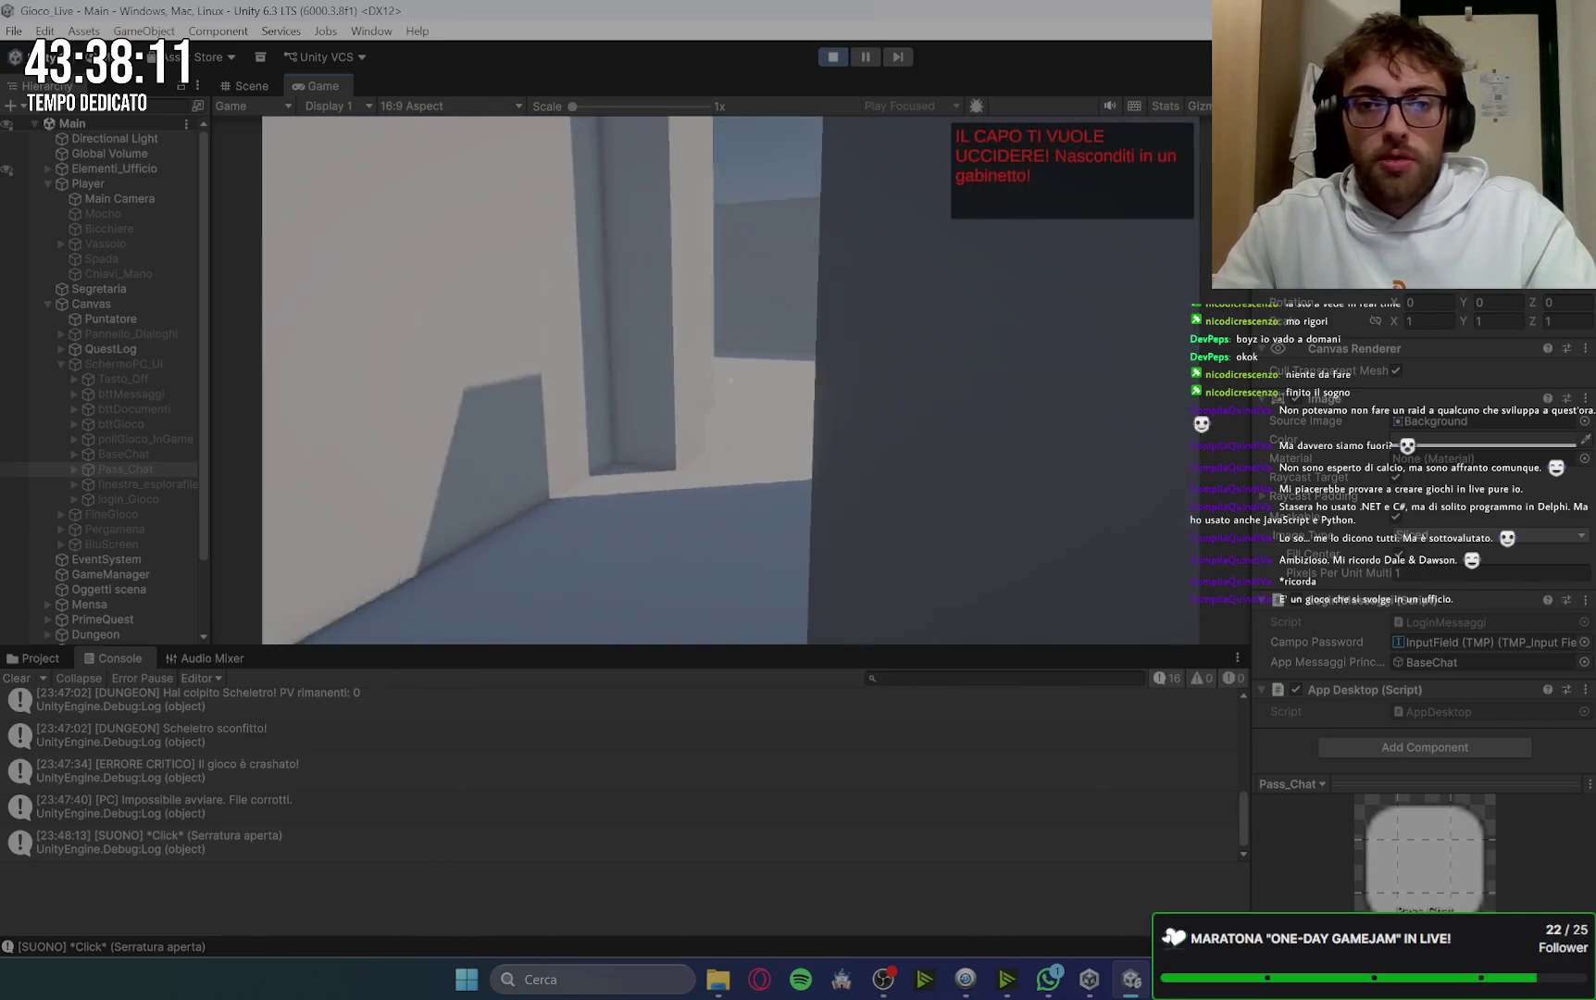
{"action": "key", "text": "w"}
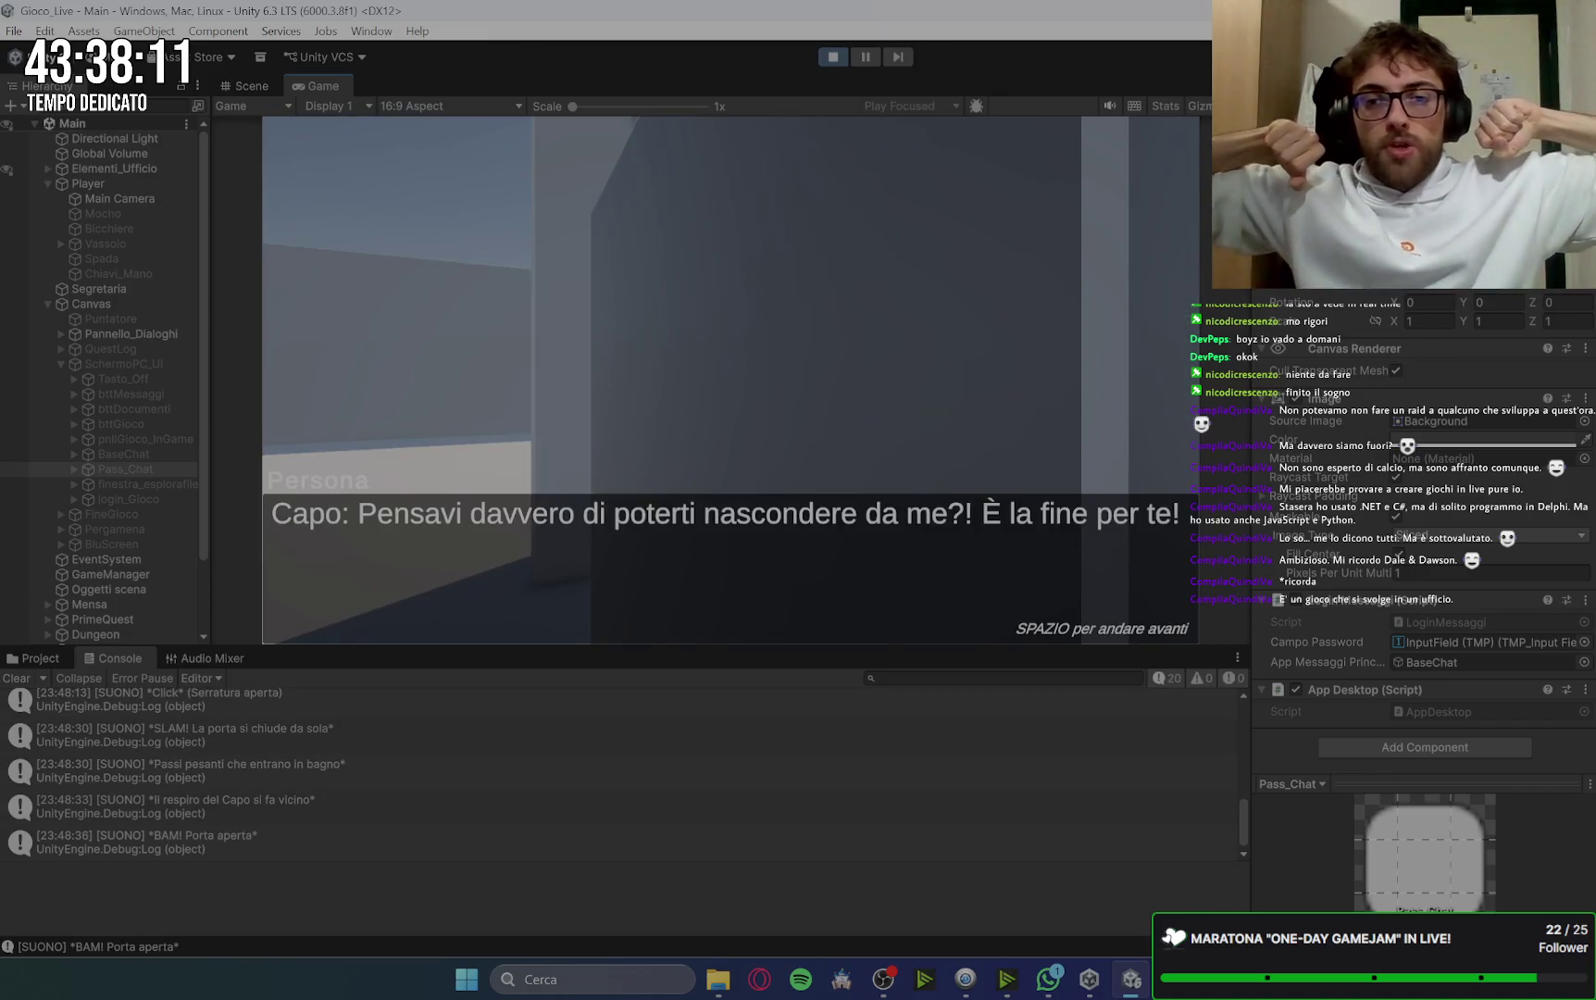
{"action": "left_click", "coordinate": [246, 86]}
{"action": "scroll", "coordinate": [948, 211], "scroll_direction": "up", "scroll_amount": 5}
- Dock the running Game view beside the Scene view
{"action": "scroll", "coordinate": [722, 384], "scroll_direction": "down", "scroll_amount": 5}
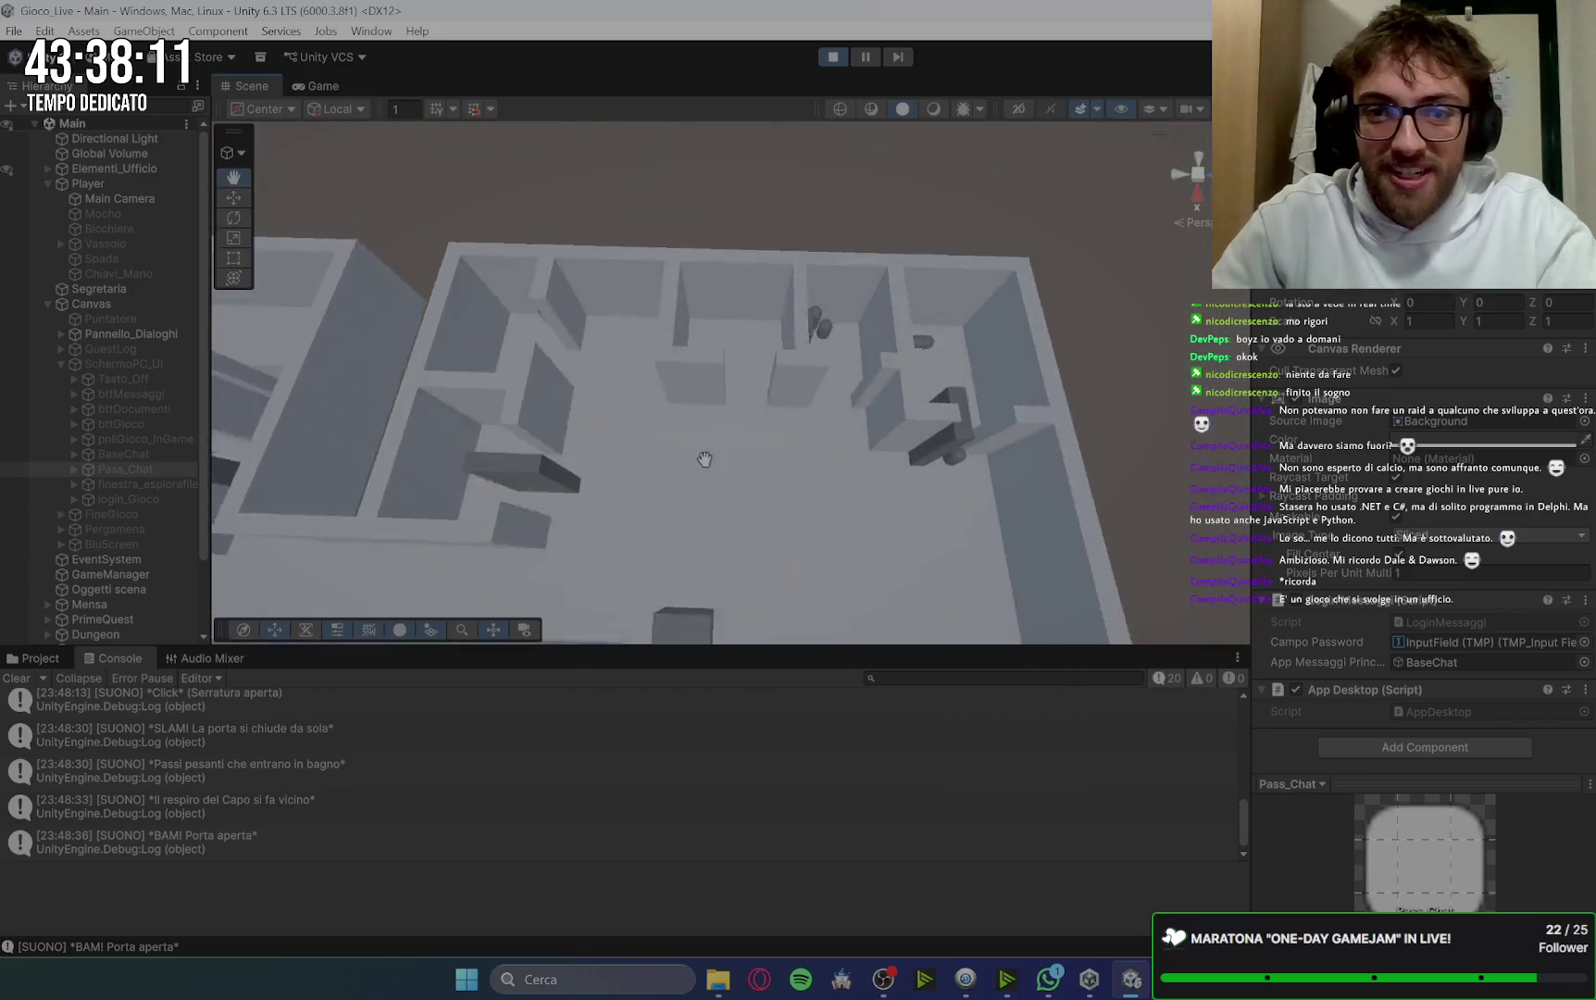
{"action": "scroll", "coordinate": [723, 385], "scroll_direction": "up", "scroll_amount": 6}
{"action": "scroll", "coordinate": [736, 407], "scroll_direction": "up", "scroll_amount": 5}
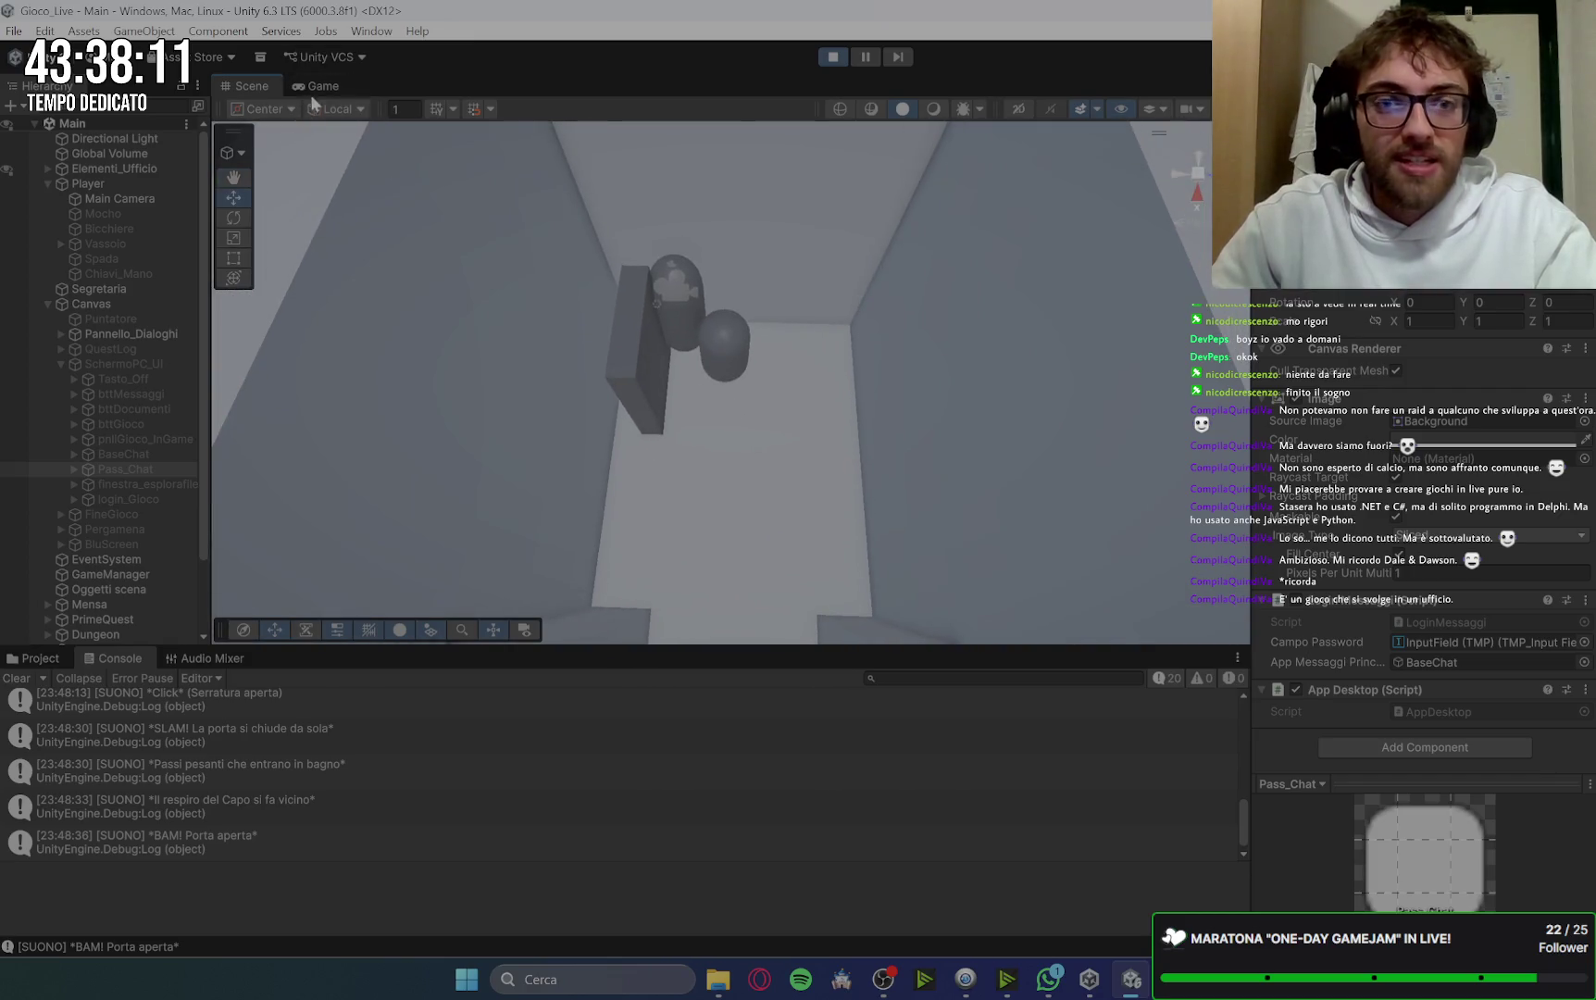
{"action": "left_click", "coordinate": [316, 86]}
{"action": "mouse_move", "coordinate": [296, 80]}
{"action": "left_mouse_down"}
{"action": "mouse_move", "coordinate": [1075, 346]}
{"action": "mouse_move", "coordinate": [900, 292]}
{"action": "mouse_move", "coordinate": [623, 277]}
{"action": "left_mouse_up"}
- Advance the final dialogue to the GRAZIE PER AVER GIOCATO! screen and stop Play mode
{"action": "key", "text": "space"}
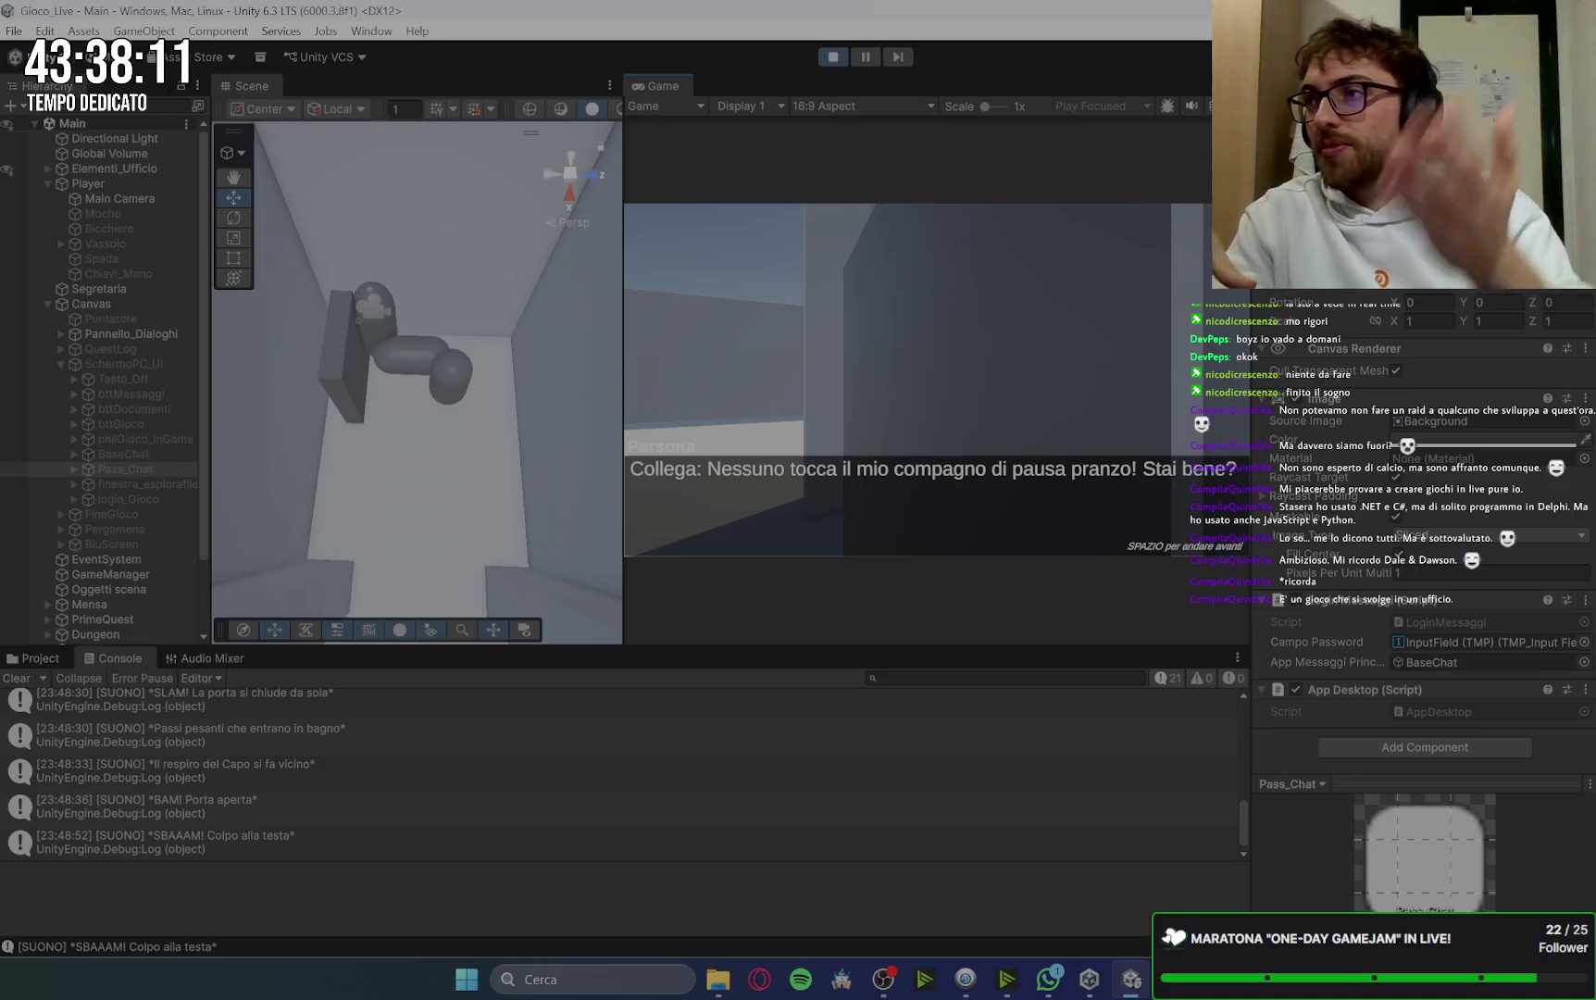
{"action": "key", "text": "space"}
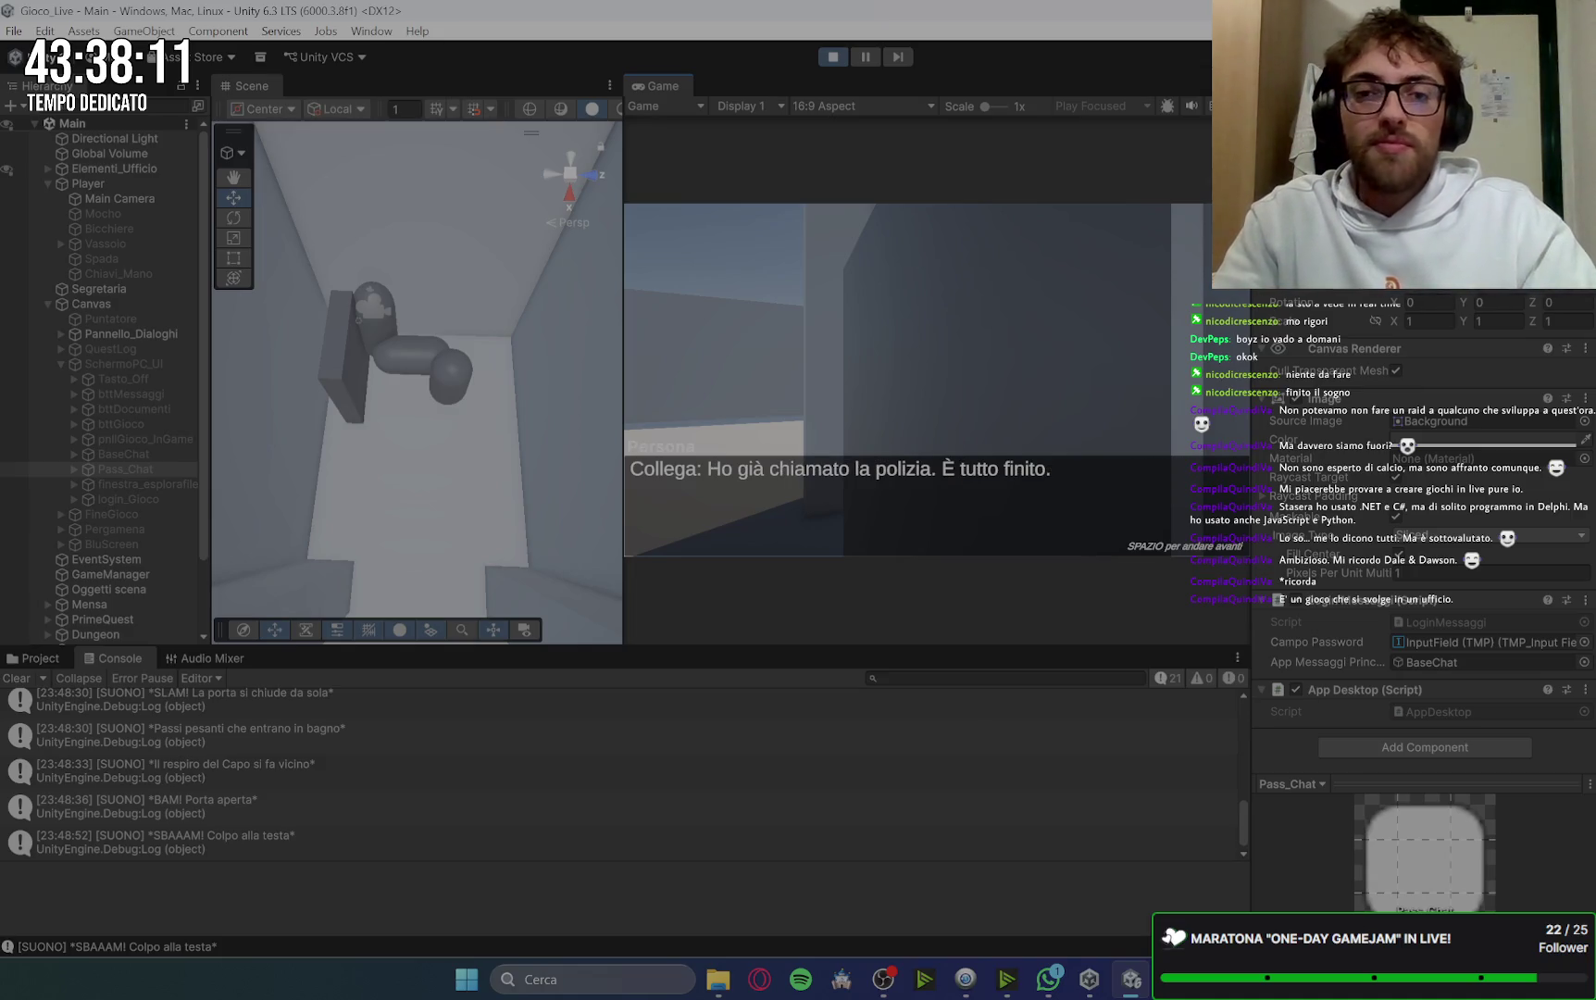
{"action": "key", "text": "space"}
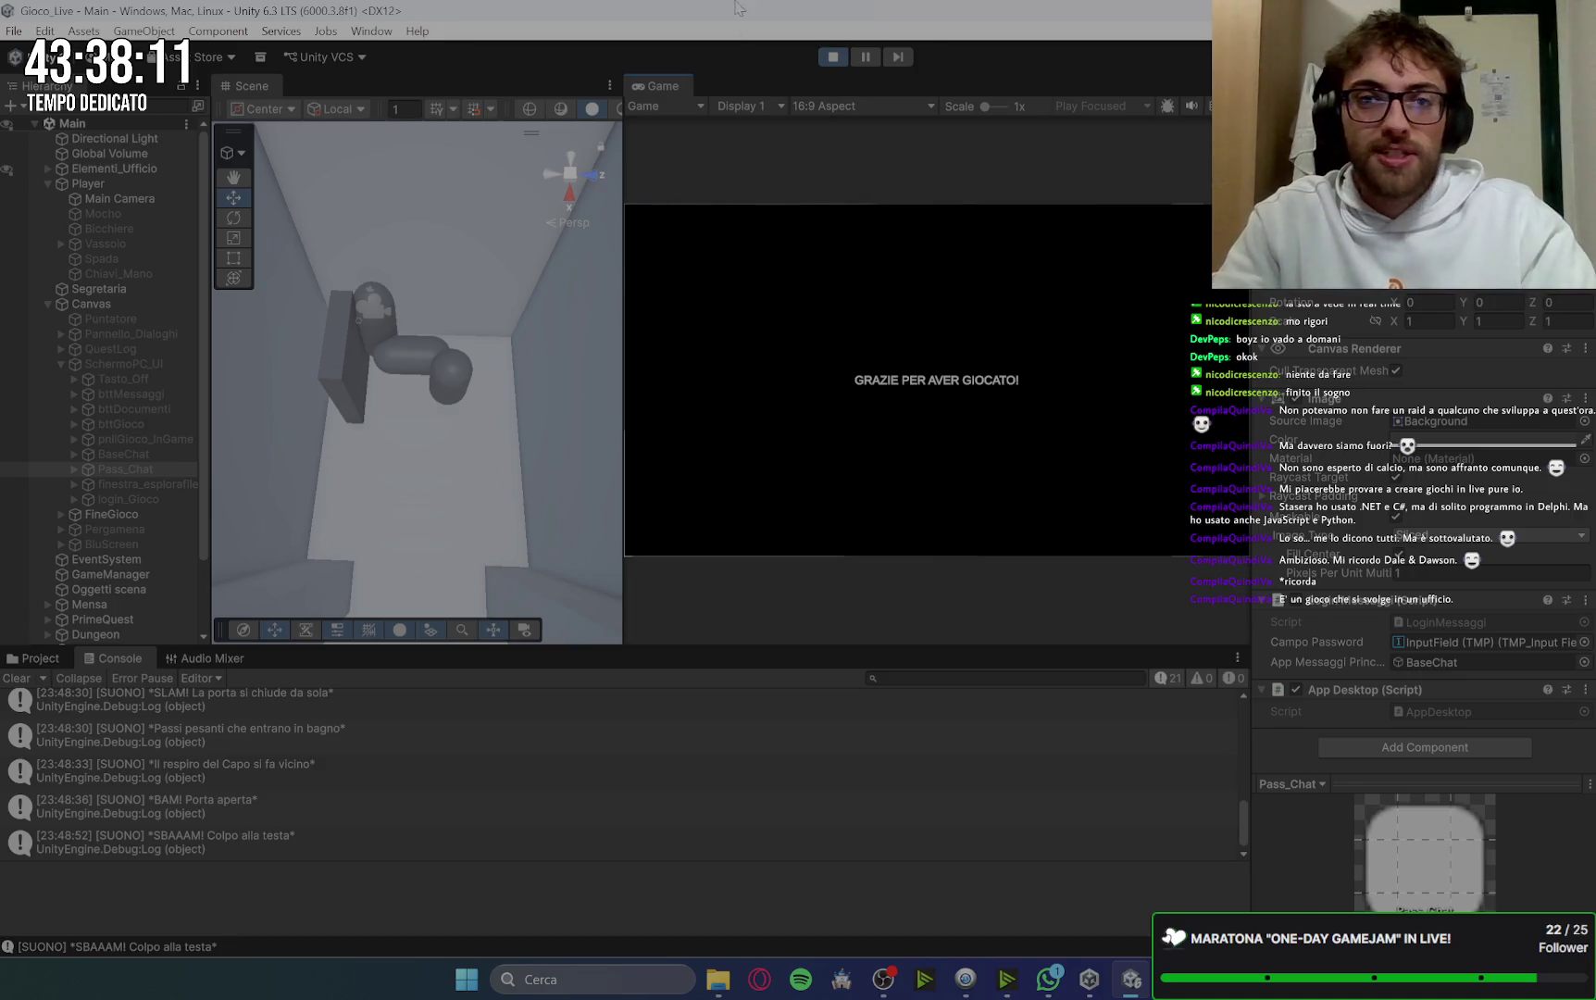
{"action": "key", "text": "ctrl+p"}
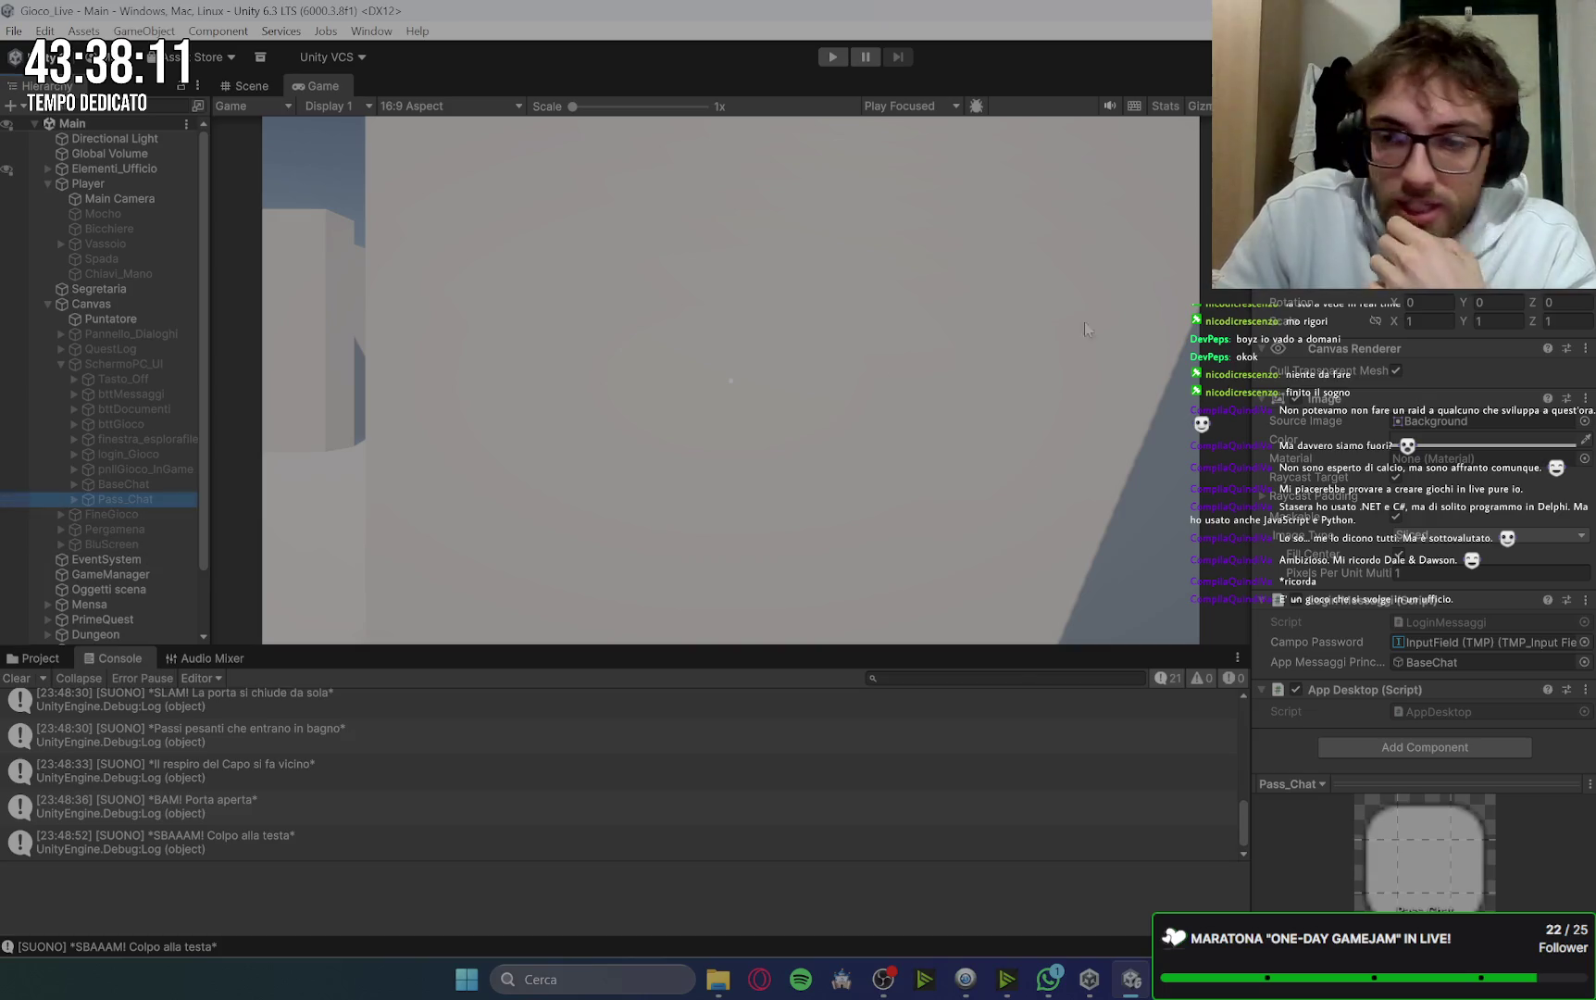
- Select the ESCI button under Pass_Chat and set Pass_Chat as its On Click target
{"action": "left_click", "coordinate": [74, 499]}
{"action": "left_click", "coordinate": [102, 529]}
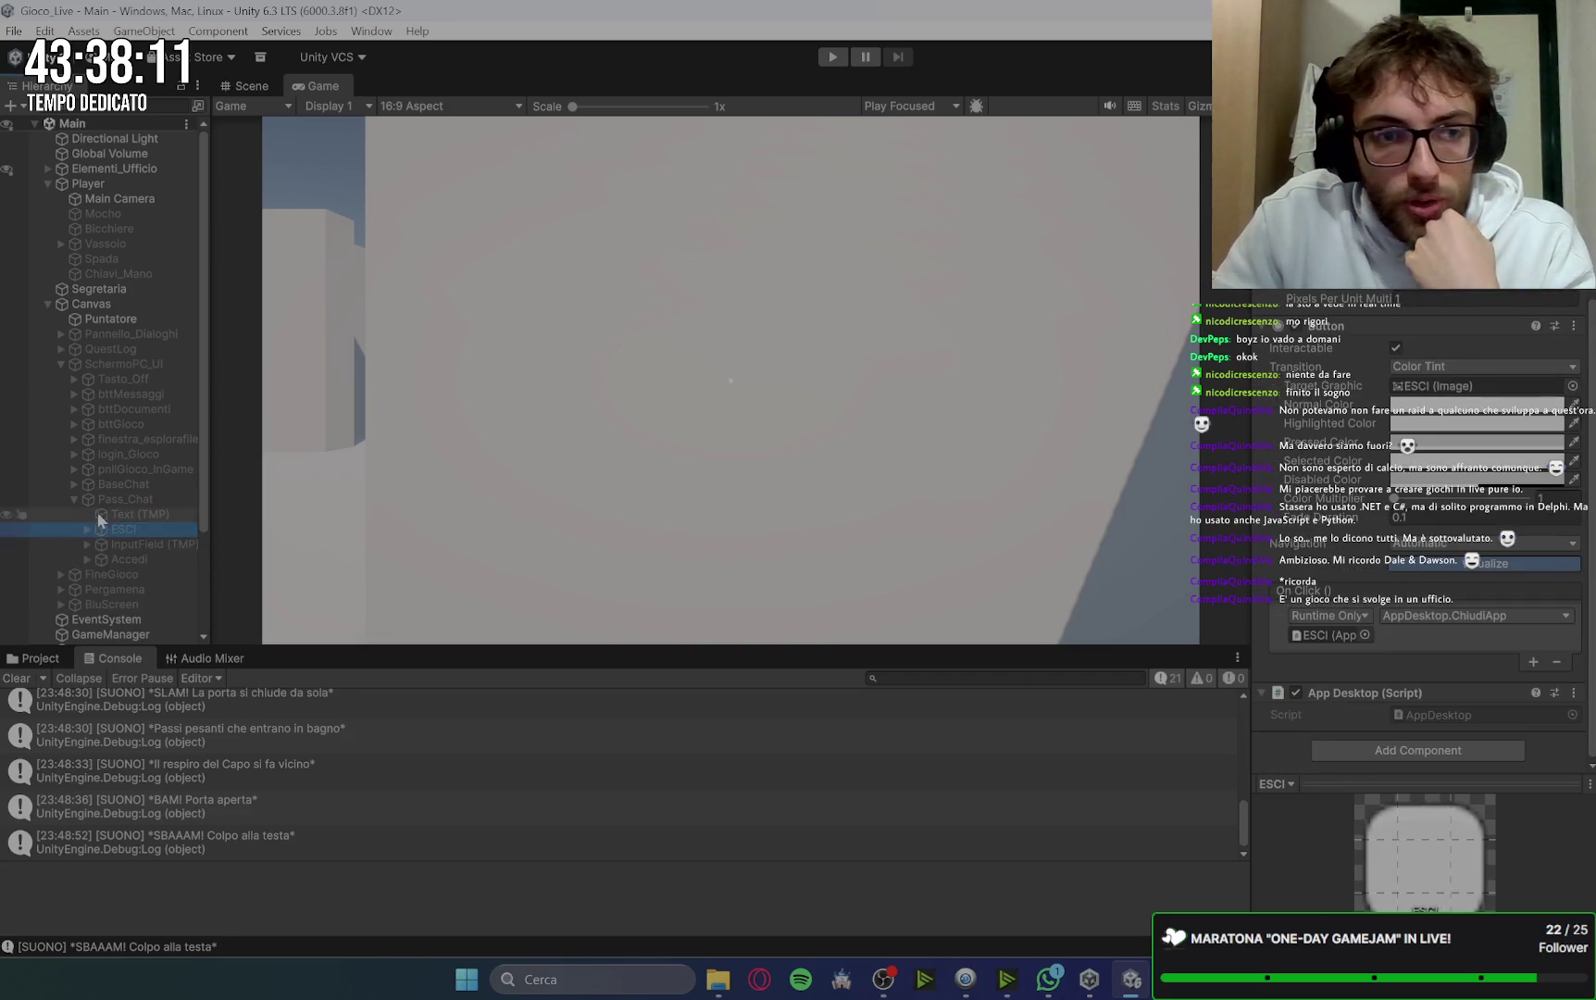
{"action": "left_click_drag", "start_coordinate": [99, 520], "coordinate": [432, 491]}
{"action": "left_click_drag", "start_coordinate": [1356, 610], "coordinate": [1333, 634]}
- Choose AppDesktop.ApriApp as the click function, then show the Assets folders
{"action": "left_click", "coordinate": [1448, 615]}
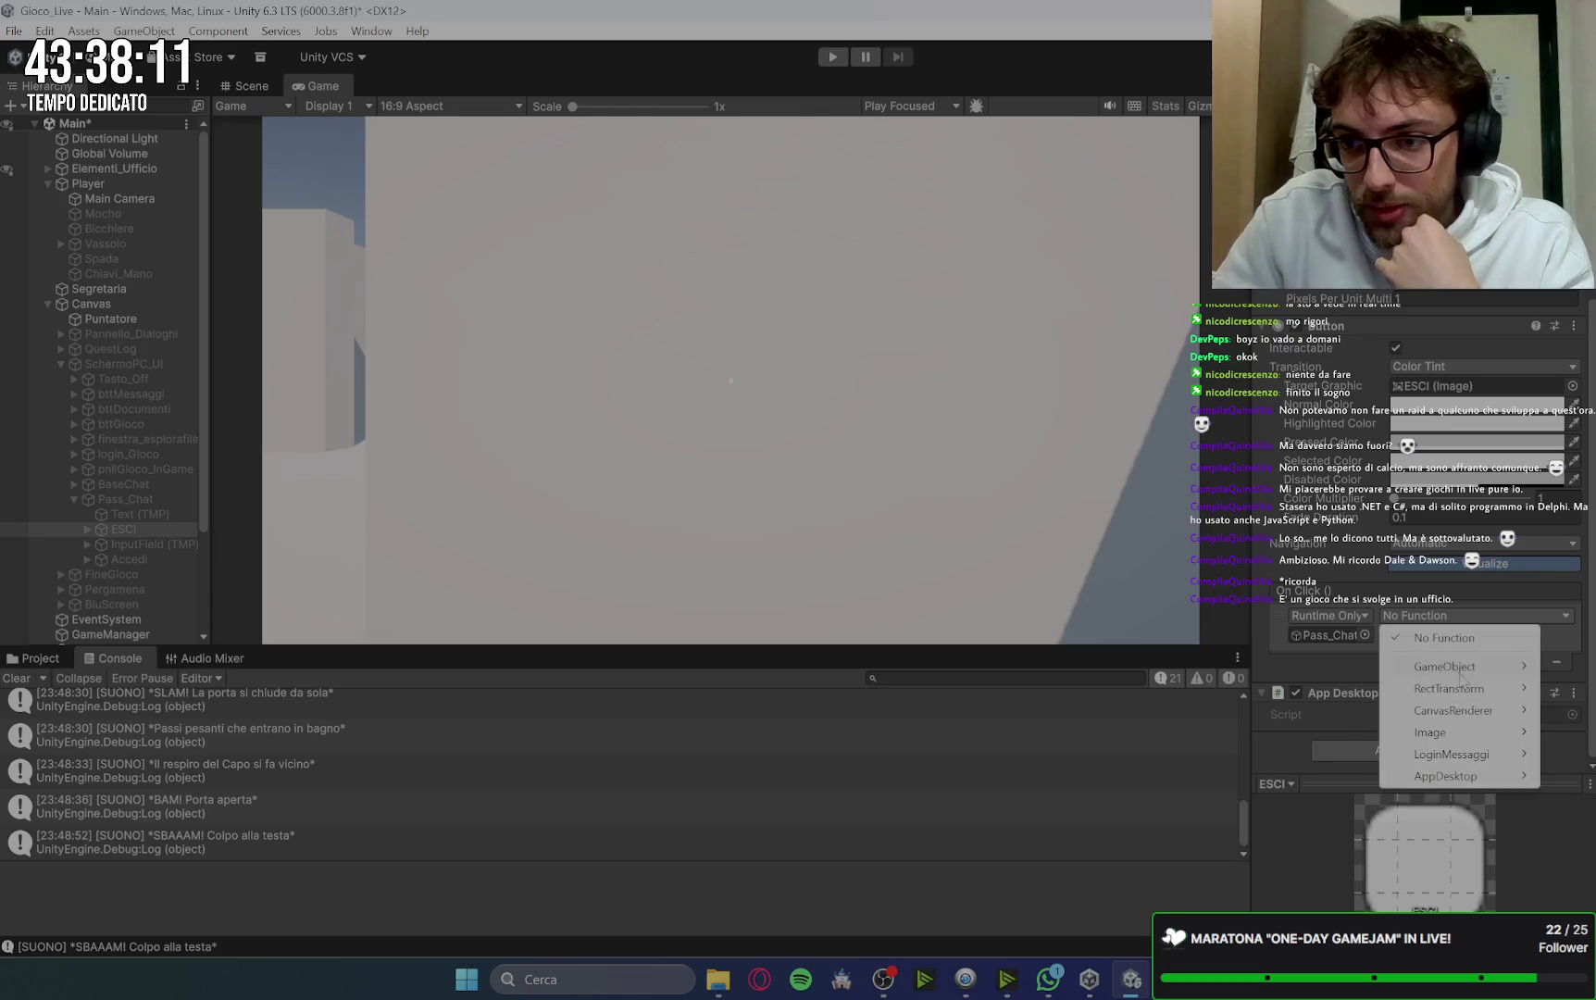
{"action": "mouse_move", "coordinate": [1469, 777]}
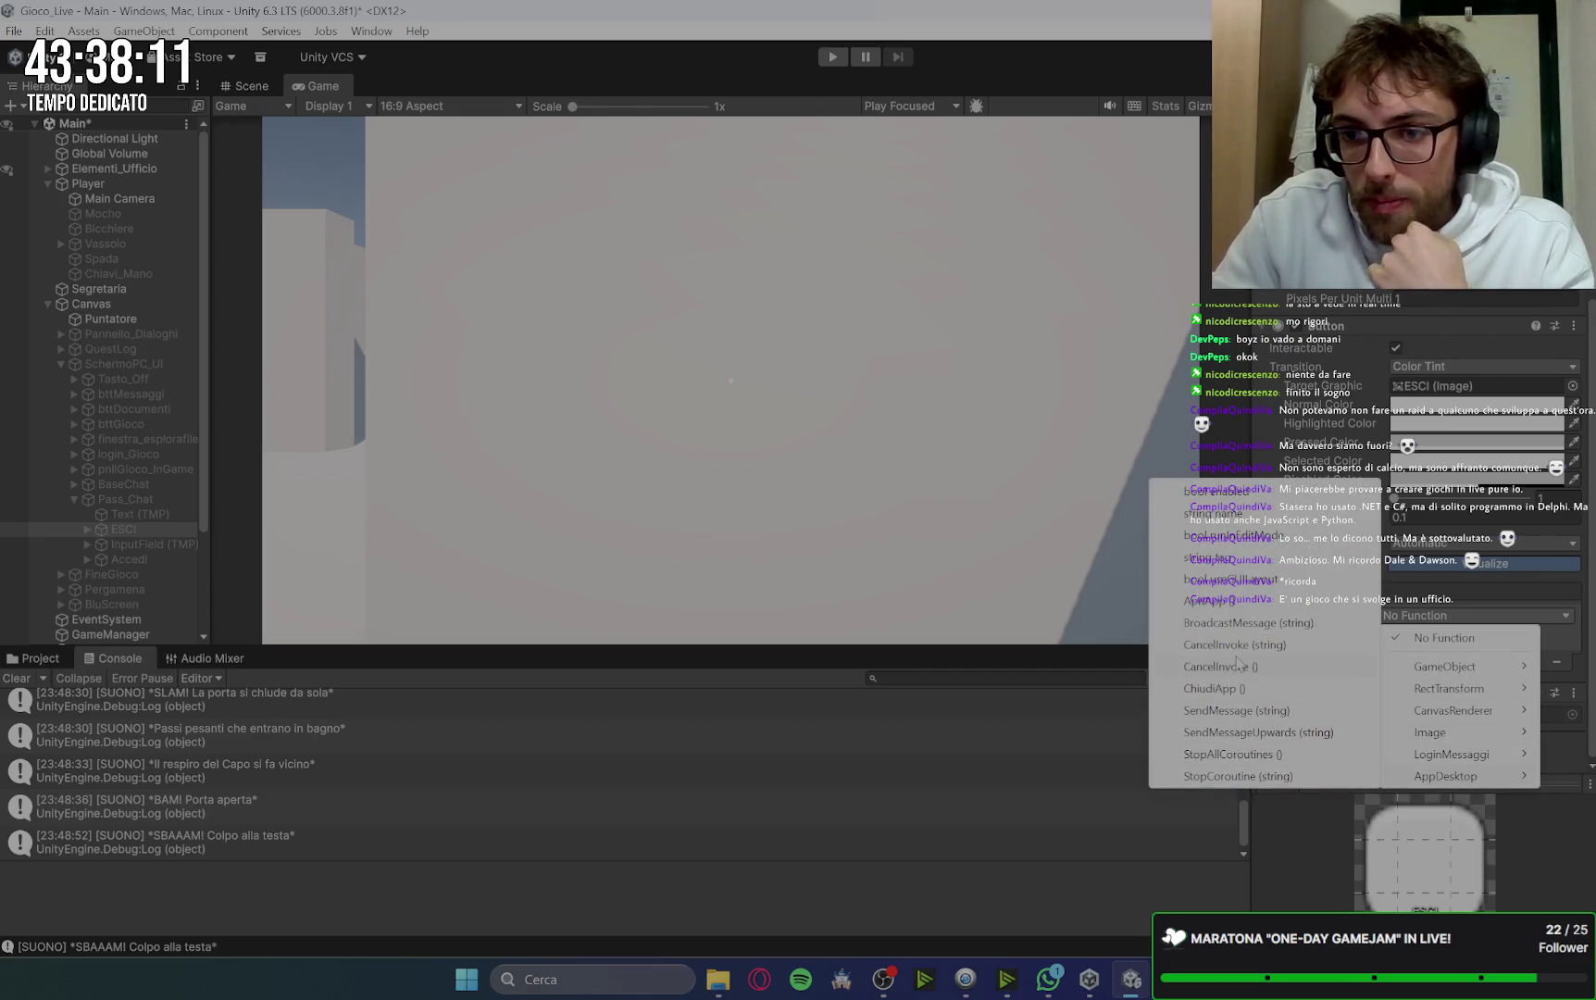
{"action": "left_click", "coordinate": [1224, 601]}
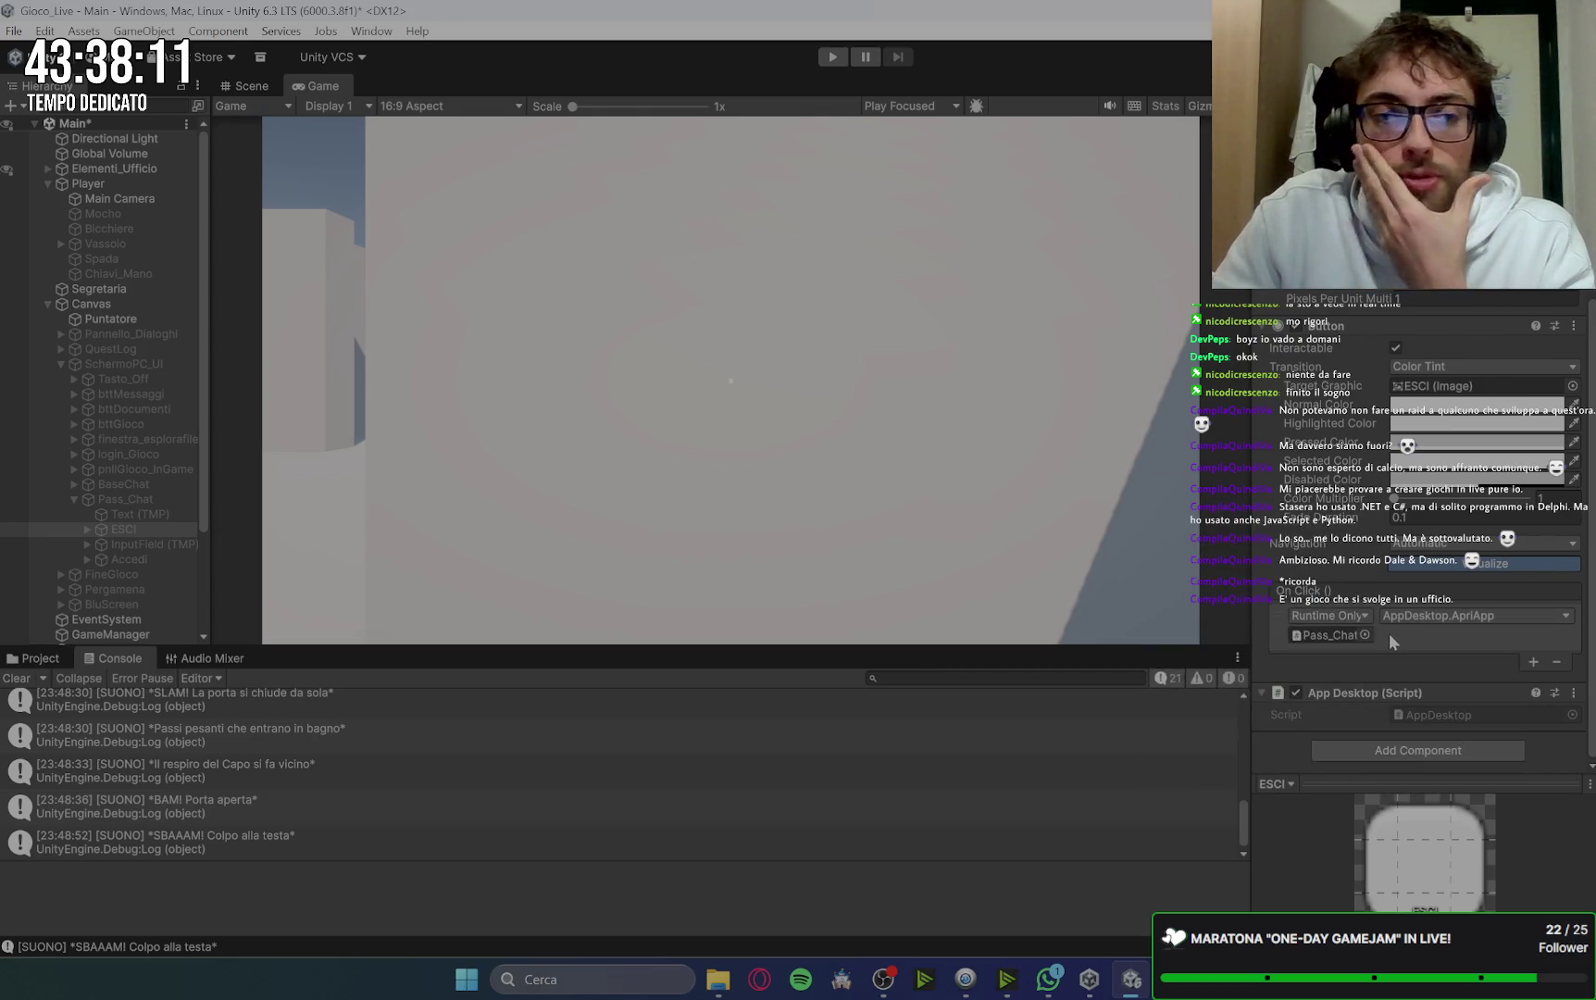
{"action": "left_click", "coordinate": [30, 658]}
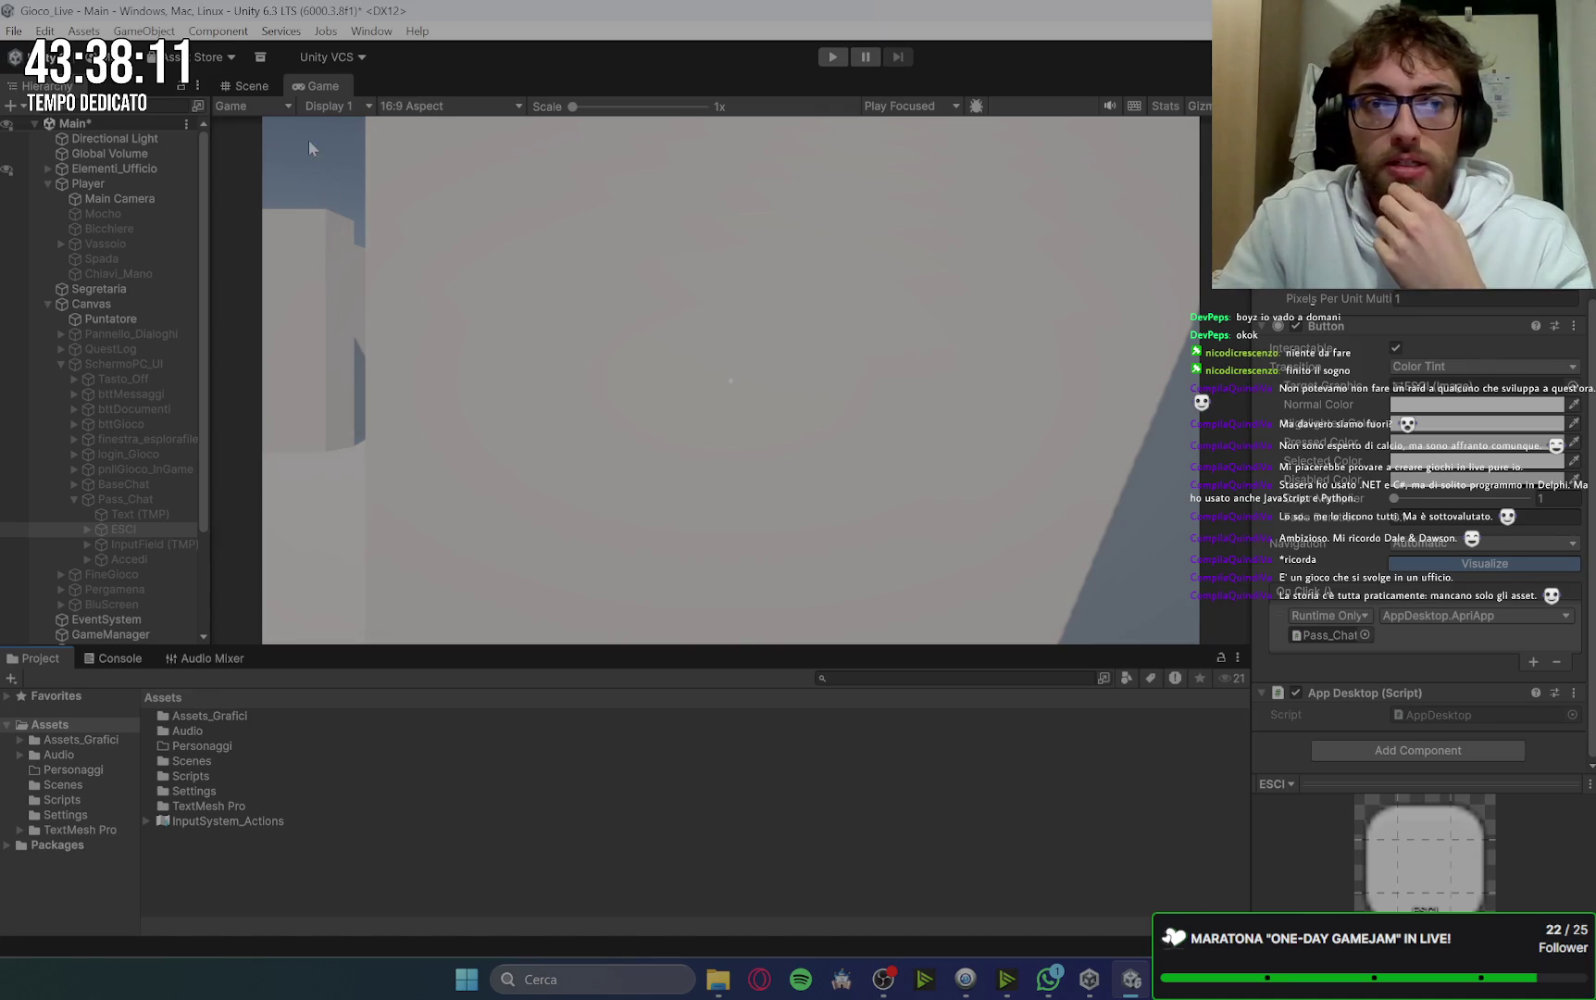
- Pan and orbit over the office desks in the Scene view, then close Unity via the save prompt
{"action": "left_click", "coordinate": [252, 88]}
{"action": "mouse_move", "coordinate": [564, 413]}
{"action": "left_mouse_down"}
{"action": "mouse_move", "coordinate": [737, 434]}
{"action": "mouse_move", "coordinate": [688, 387]}
{"action": "mouse_move", "coordinate": [651, 313]}
{"action": "mouse_move", "coordinate": [801, 328]}
{"action": "mouse_move", "coordinate": [1059, 281]}
{"action": "mouse_move", "coordinate": [806, 356]}
{"action": "mouse_move", "coordinate": [937, 399]}
{"action": "mouse_move", "coordinate": [725, 480]}
{"action": "left_mouse_up"}
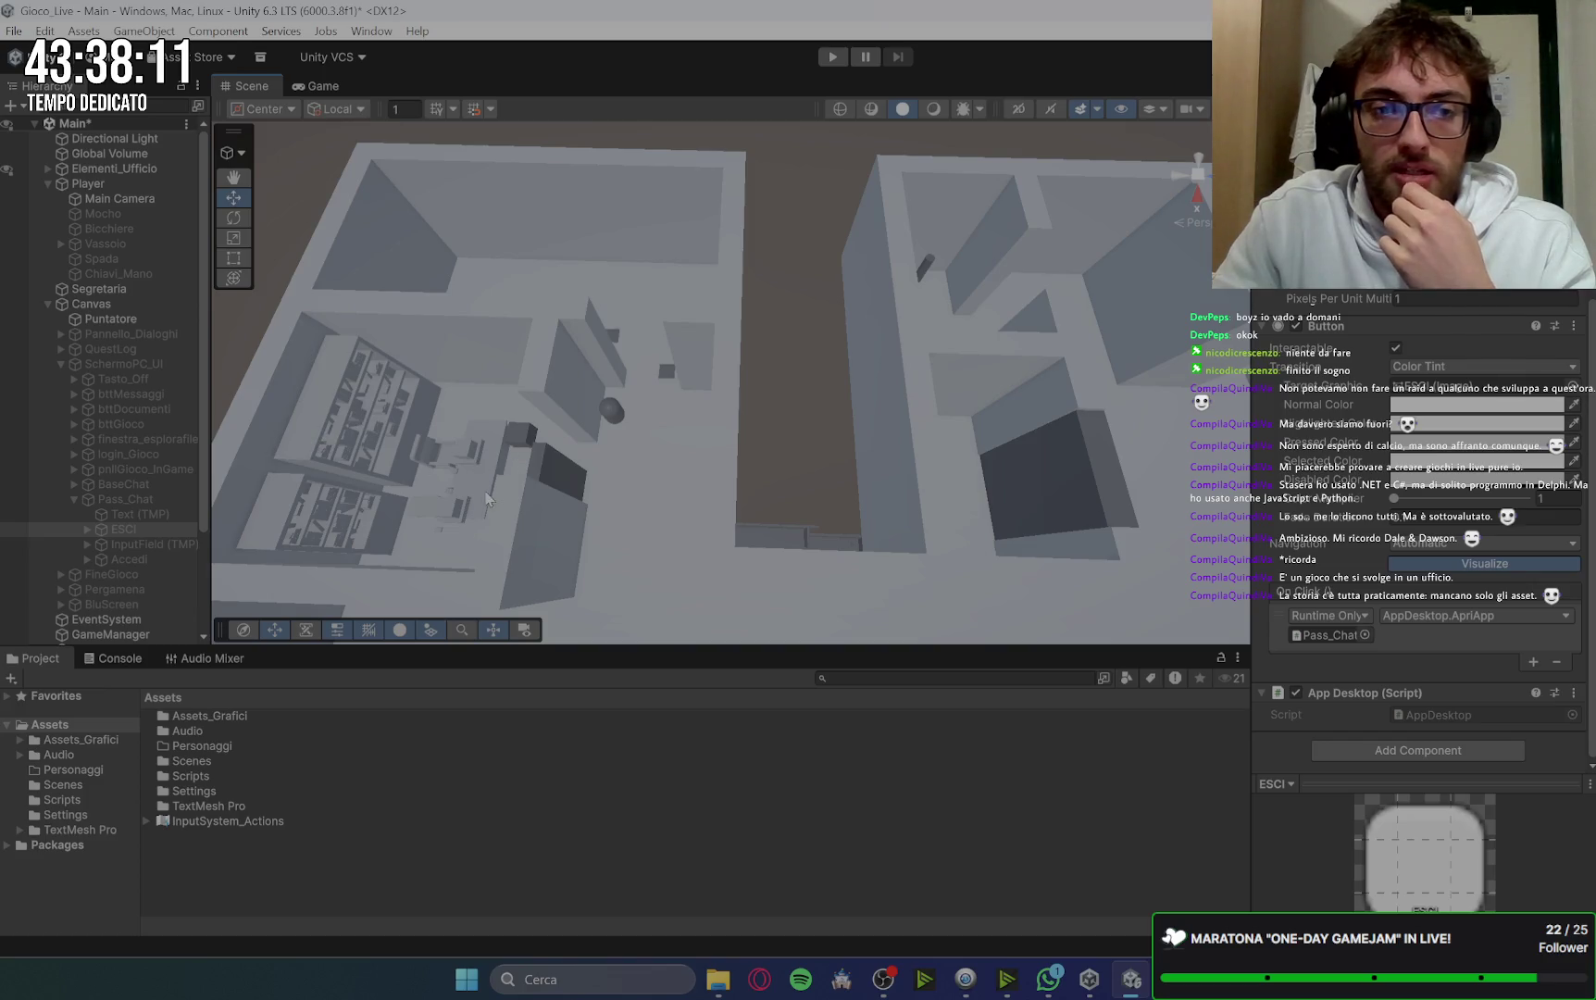
{"action": "mouse_move", "coordinate": [514, 520]}
{"action": "left_mouse_down"}
{"action": "mouse_move", "coordinate": [667, 343]}
{"action": "mouse_move", "coordinate": [729, 154]}
{"action": "mouse_move", "coordinate": [1072, 404]}
{"action": "left_mouse_up"}
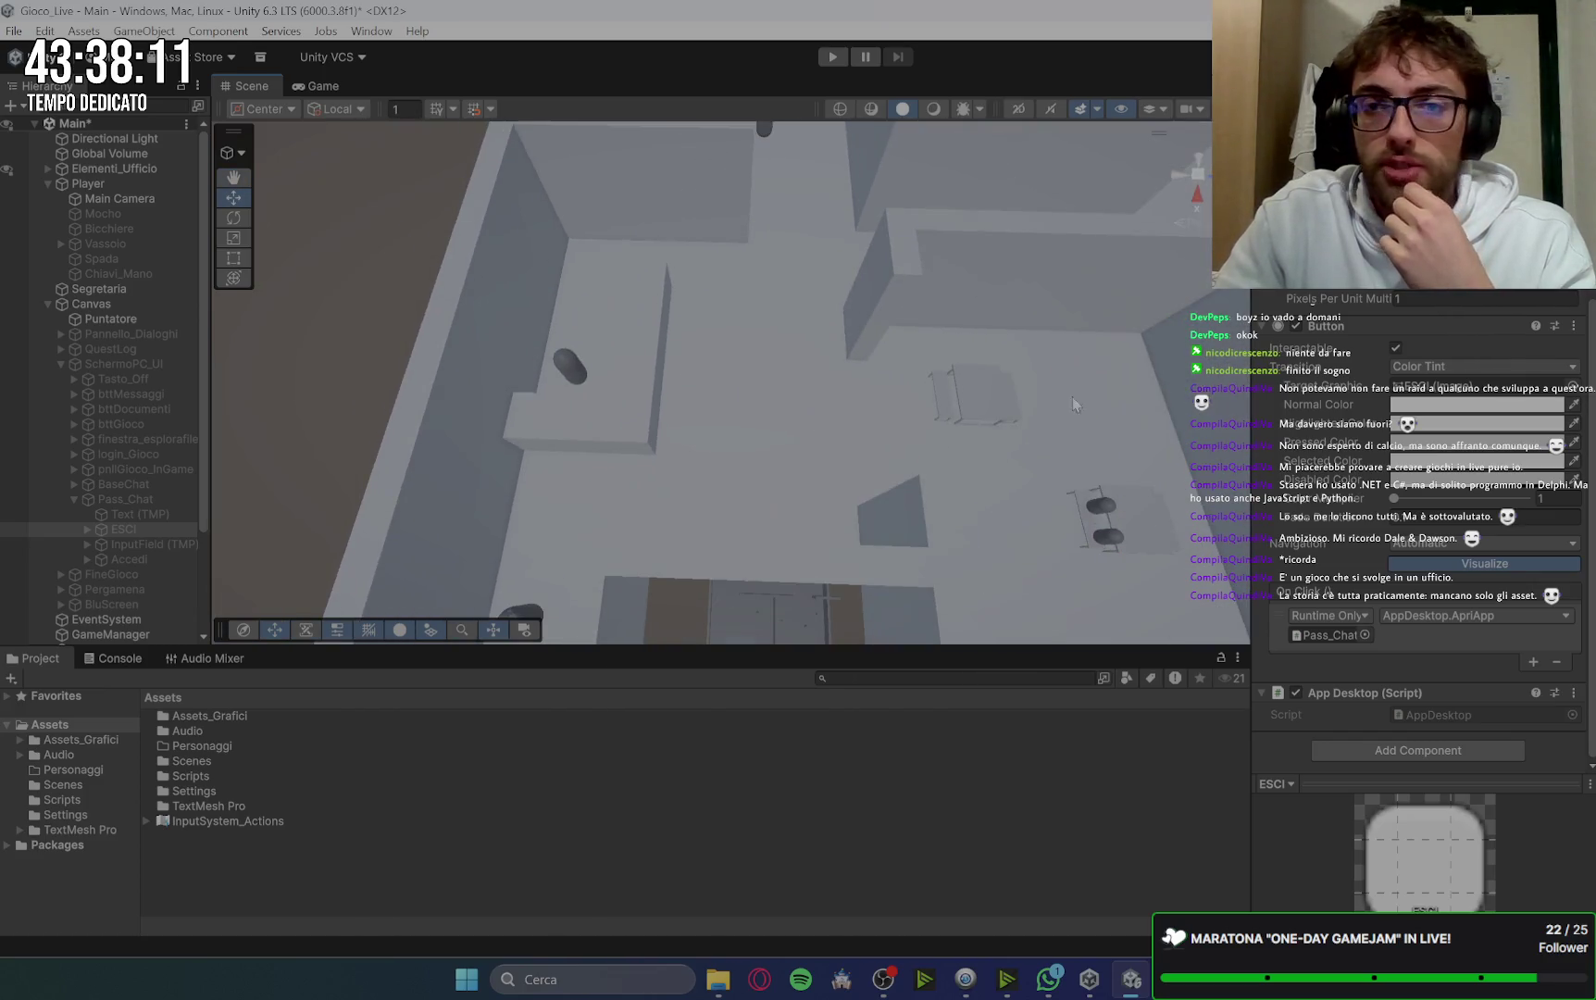
{"action": "mouse_move", "coordinate": [1088, 503]}
{"action": "left_mouse_down"}
{"action": "mouse_move", "coordinate": [961, 351]}
{"action": "mouse_move", "coordinate": [848, 330]}
{"action": "mouse_move", "coordinate": [845, 308]}
{"action": "left_mouse_up"}
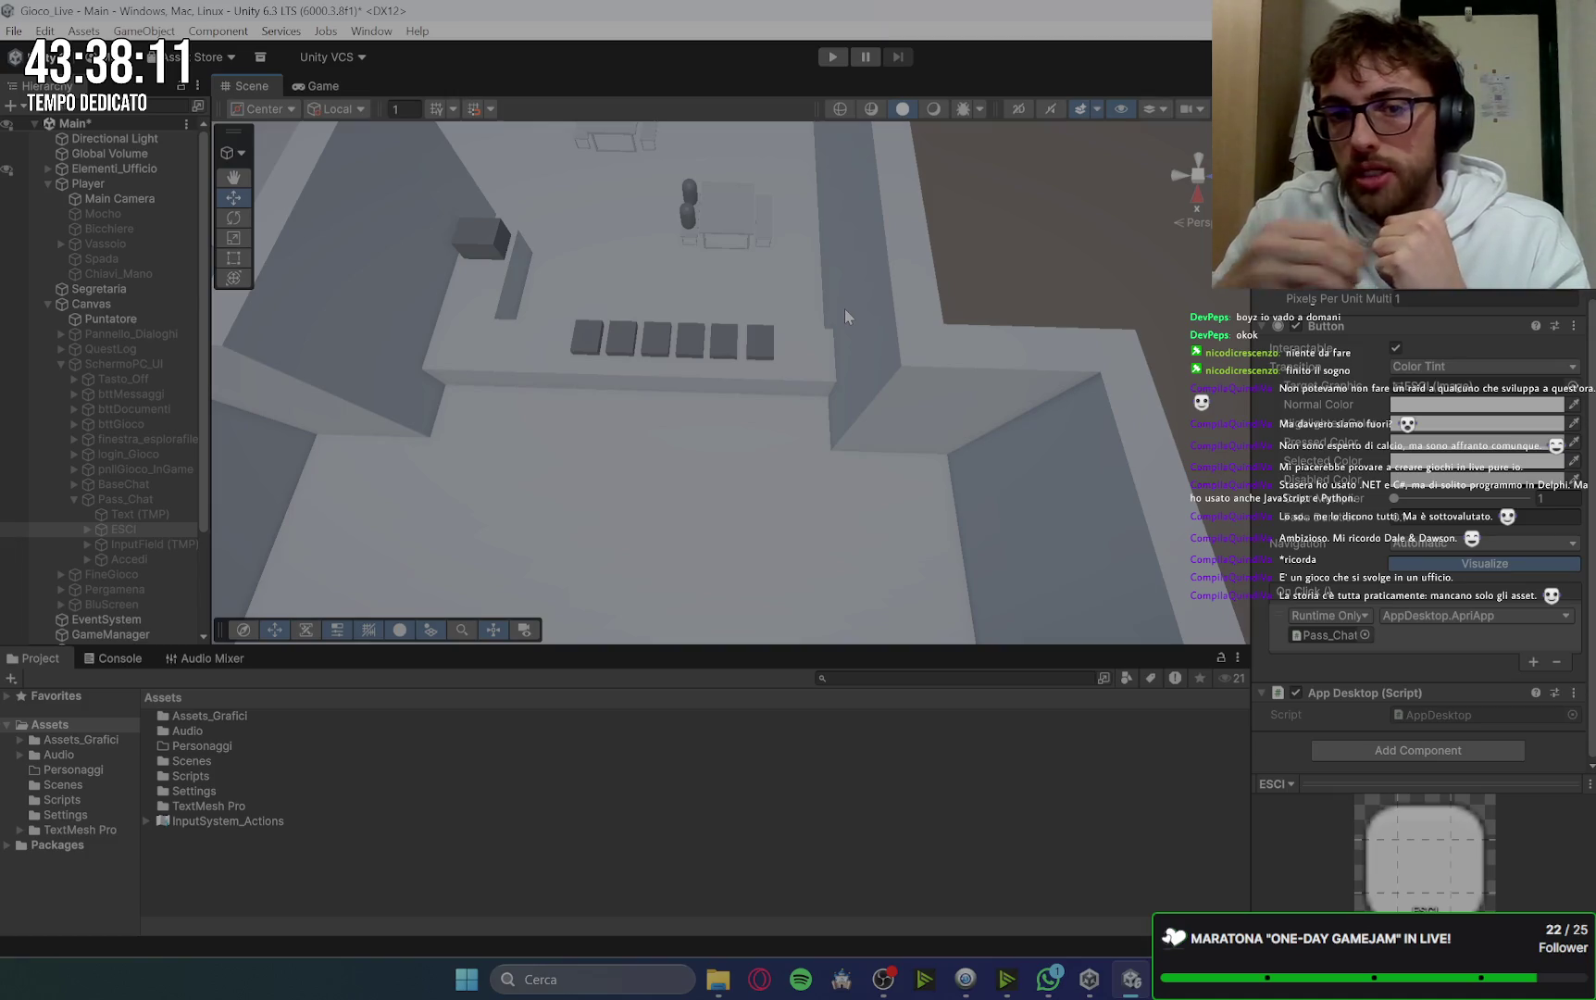
{"action": "mouse_move", "coordinate": [545, 328]}
{"action": "left_mouse_down"}
{"action": "mouse_move", "coordinate": [951, 360]}
{"action": "mouse_move", "coordinate": [827, 425]}
{"action": "mouse_move", "coordinate": [634, 457]}
{"action": "mouse_move", "coordinate": [616, 509]}
{"action": "mouse_move", "coordinate": [459, 563]}
{"action": "mouse_move", "coordinate": [272, 769]}
{"action": "mouse_move", "coordinate": [399, 761]}
{"action": "mouse_move", "coordinate": [517, 606]}
{"action": "left_mouse_up"}
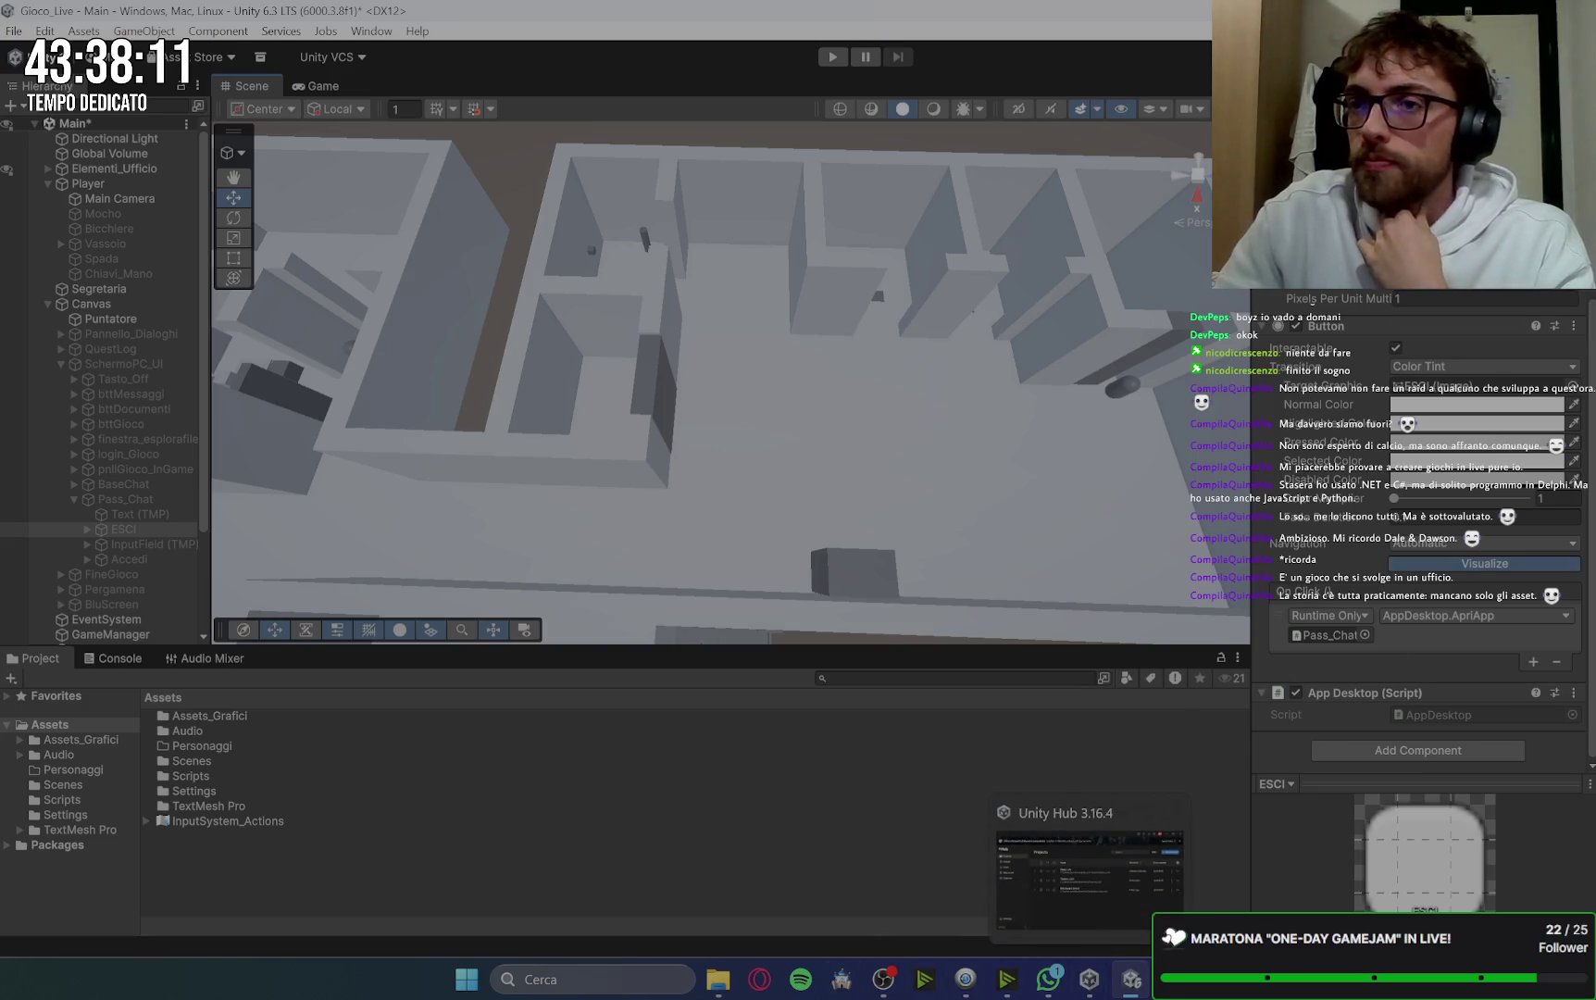
{"action": "left_click", "coordinate": [765, 530]}
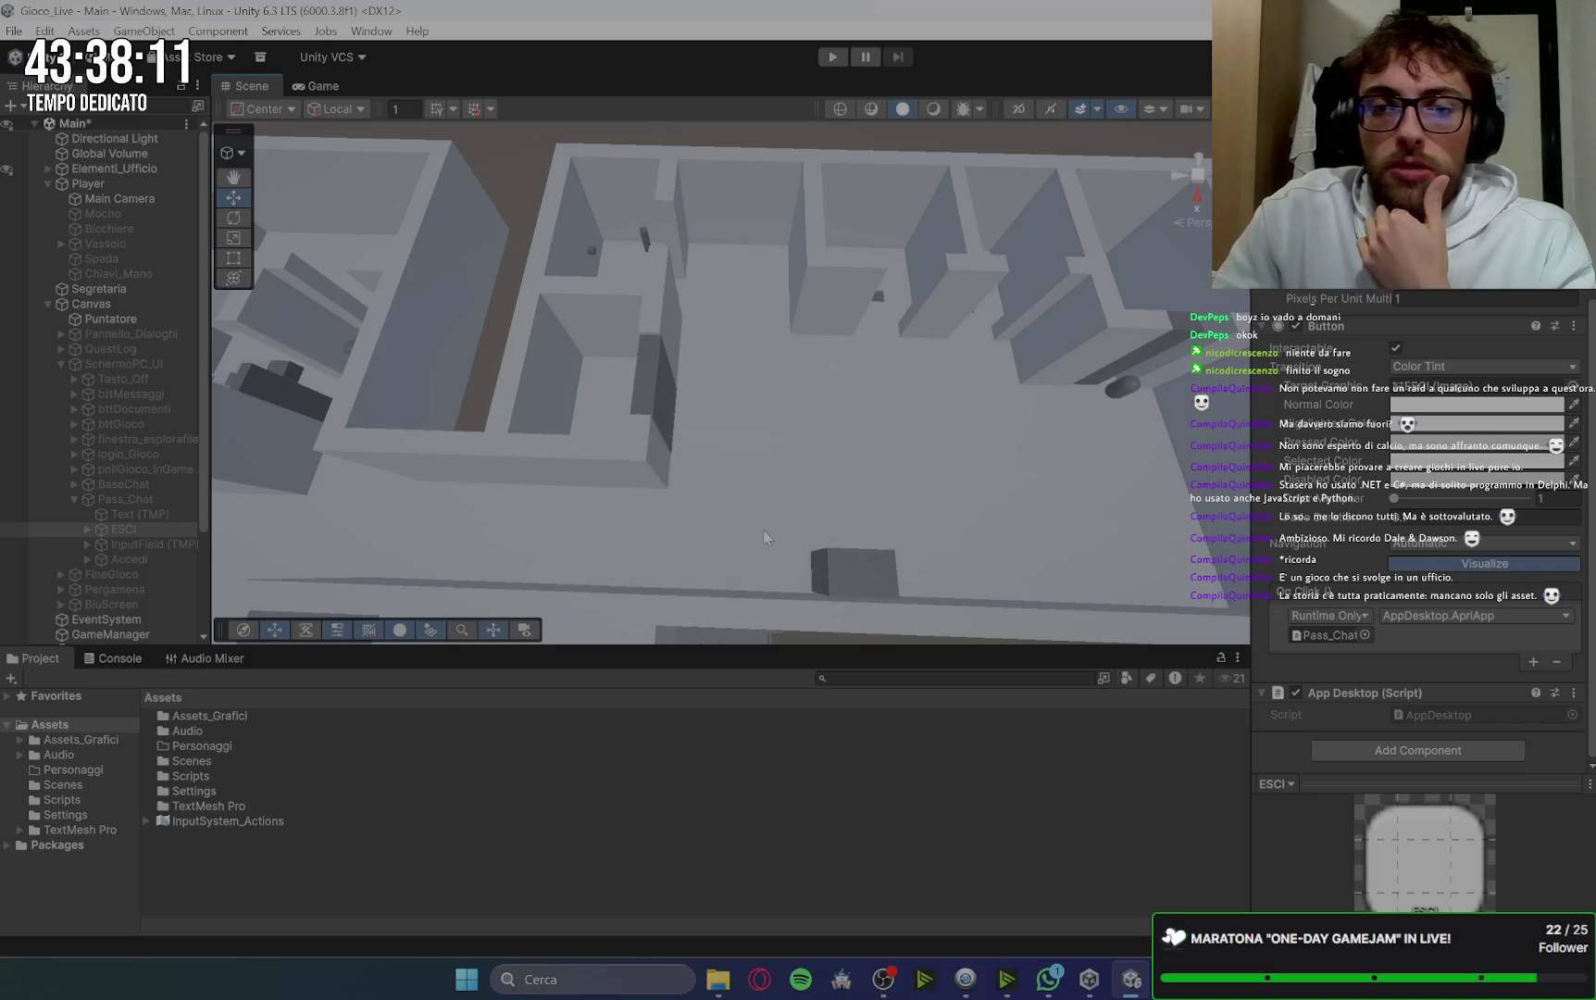